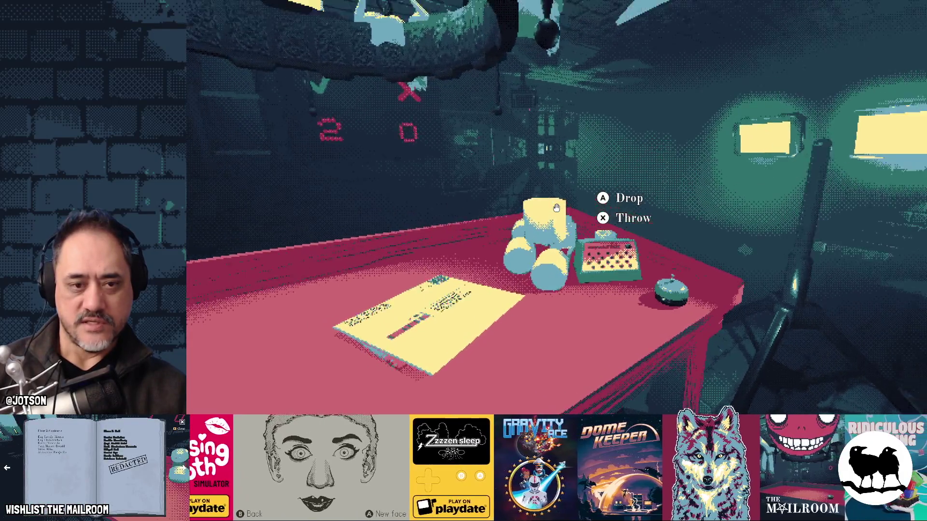
- Rearrange the paper rolls on the desk by grabbing and dropping them
{"action": "left_click", "coordinate": [556, 207]}
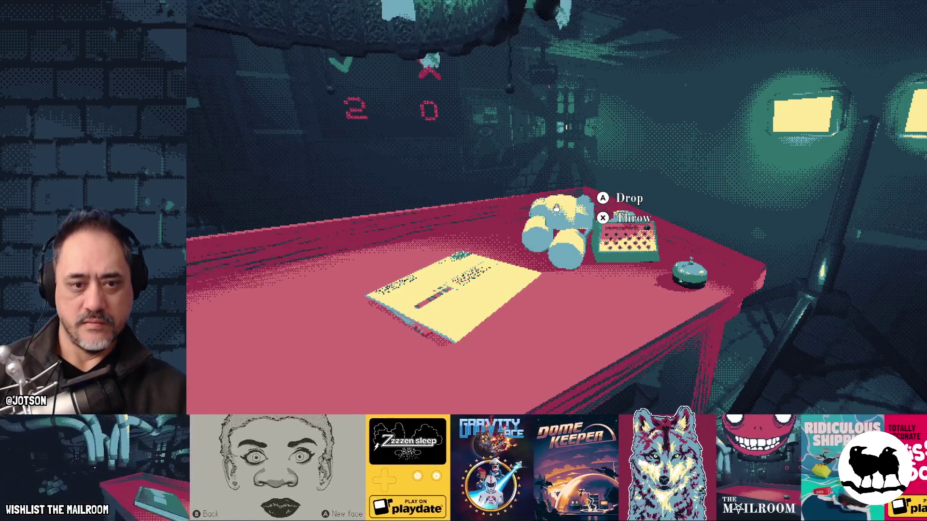
{"action": "left_click", "coordinate": [556, 207]}
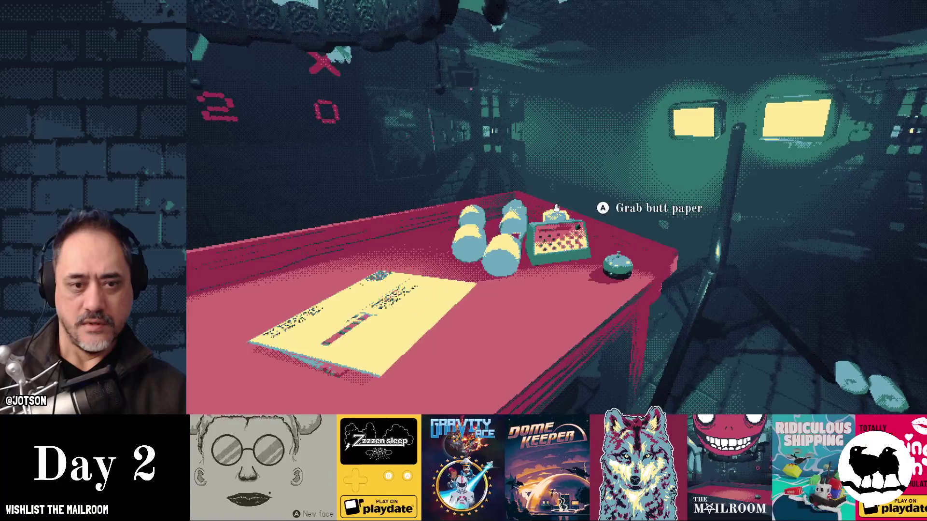
{"action": "left_click", "coordinate": [556, 208]}
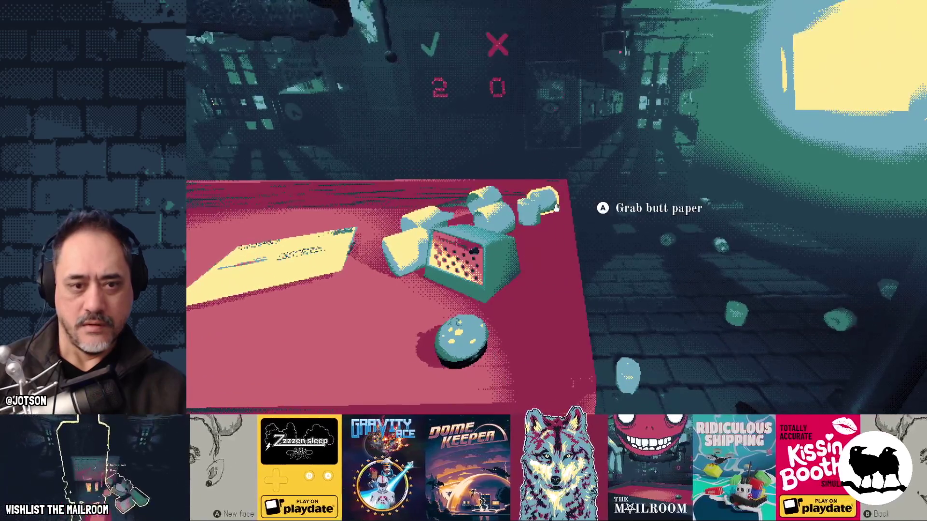
{"action": "left_click", "coordinate": [556, 207]}
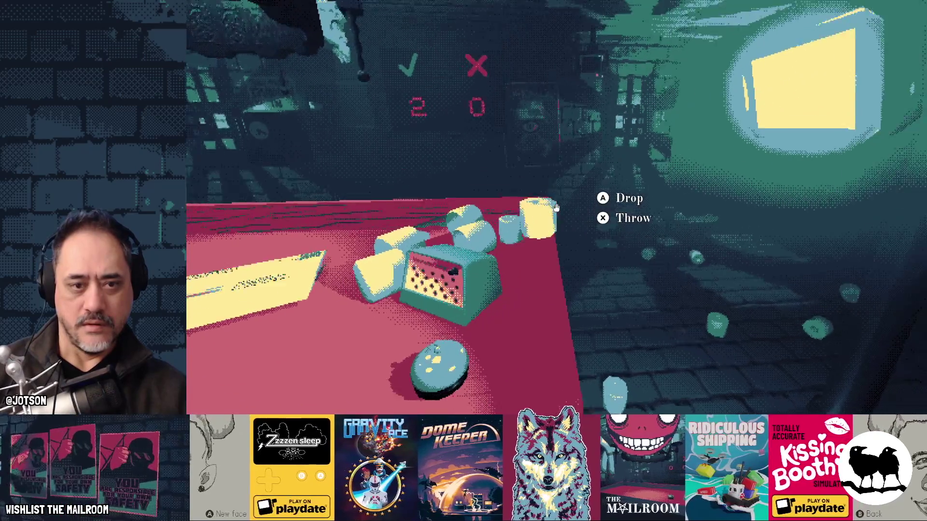
{"action": "left_click", "coordinate": [556, 207]}
{"action": "left_click", "coordinate": [556, 208]}
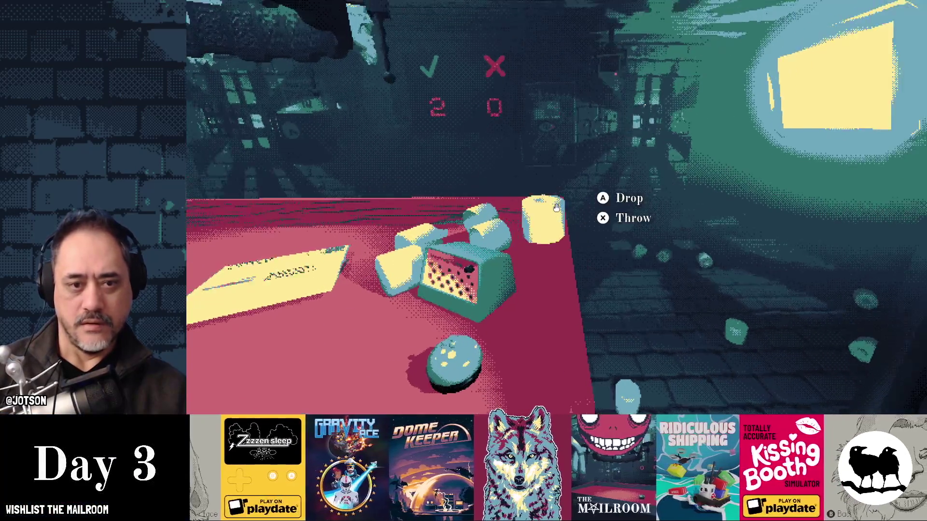
{"action": "left_click", "coordinate": [556, 207]}
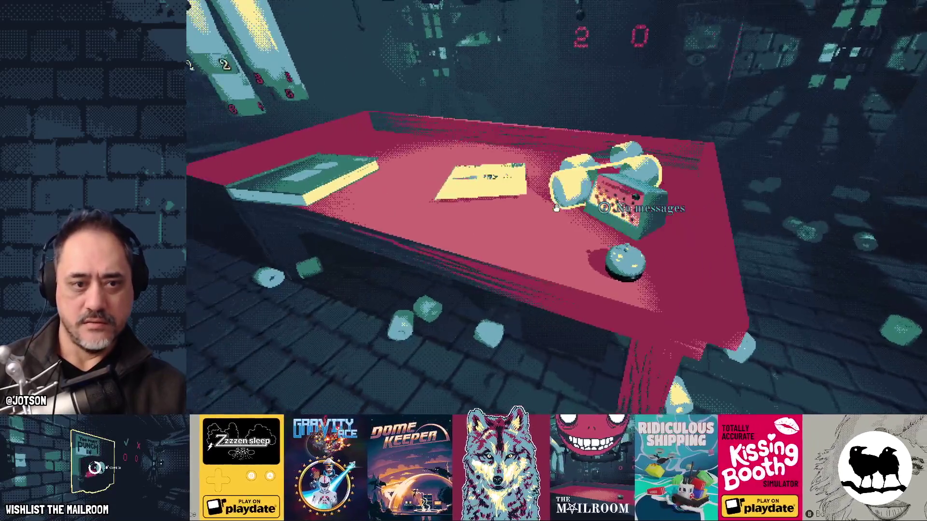
- Pick up a letter, inspect it up close, then drop it back on the desk
{"action": "left_click", "coordinate": [556, 207]}
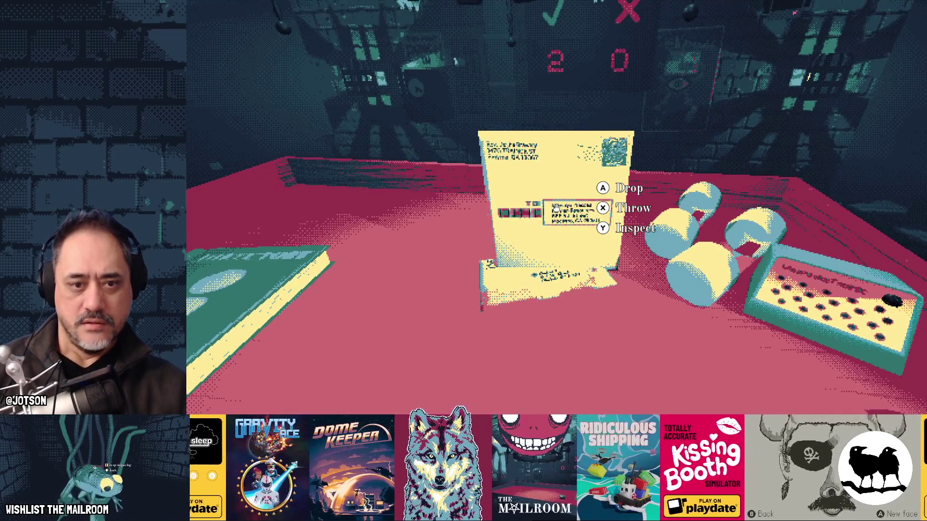
{"action": "right_click", "coordinate": [556, 208]}
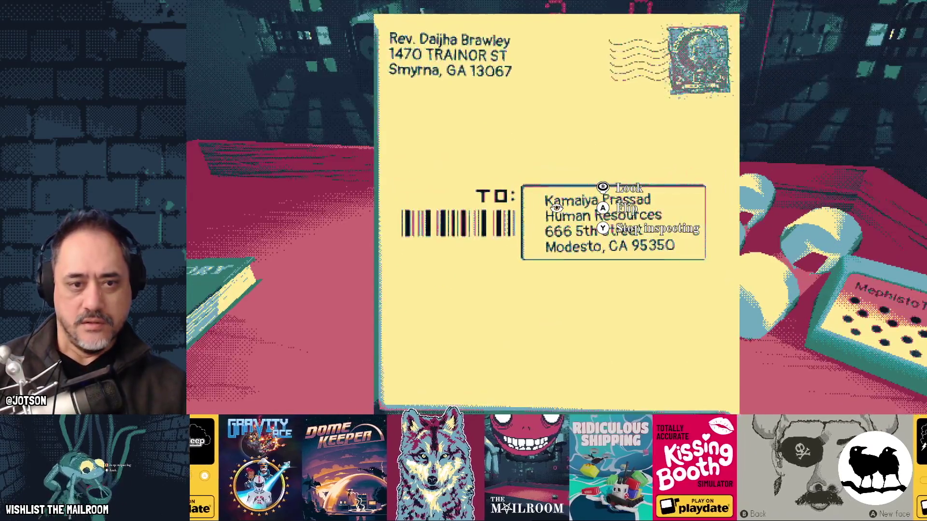
{"action": "right_click", "coordinate": [556, 207]}
{"action": "right_click", "coordinate": [556, 207]}
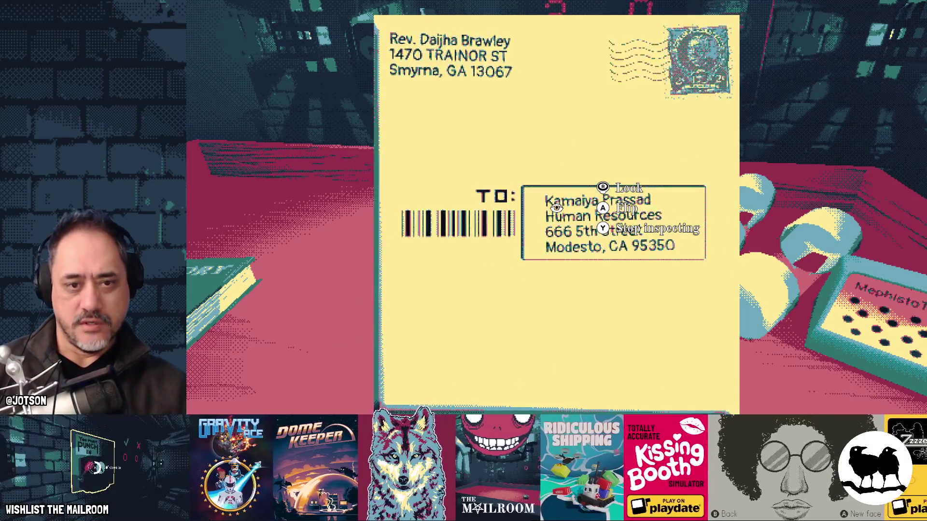
{"action": "right_click", "coordinate": [556, 208]}
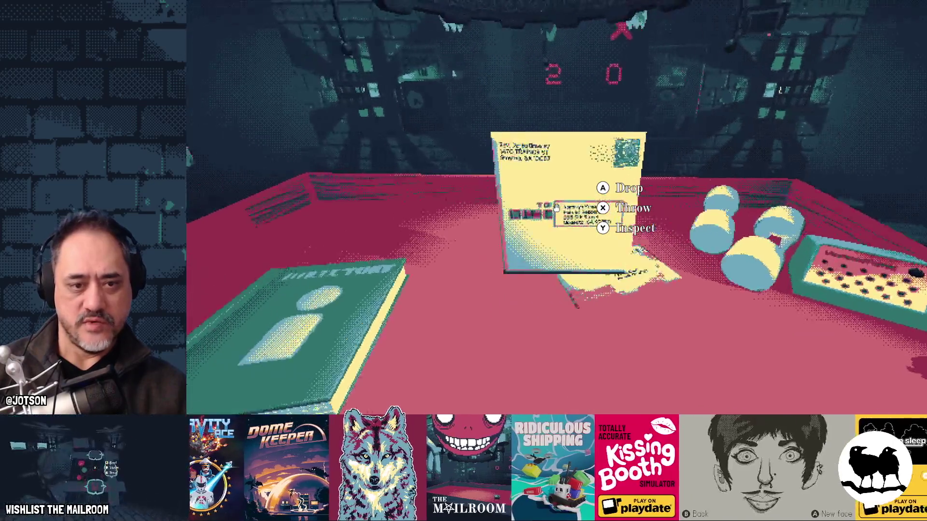
{"action": "left_click", "coordinate": [556, 208]}
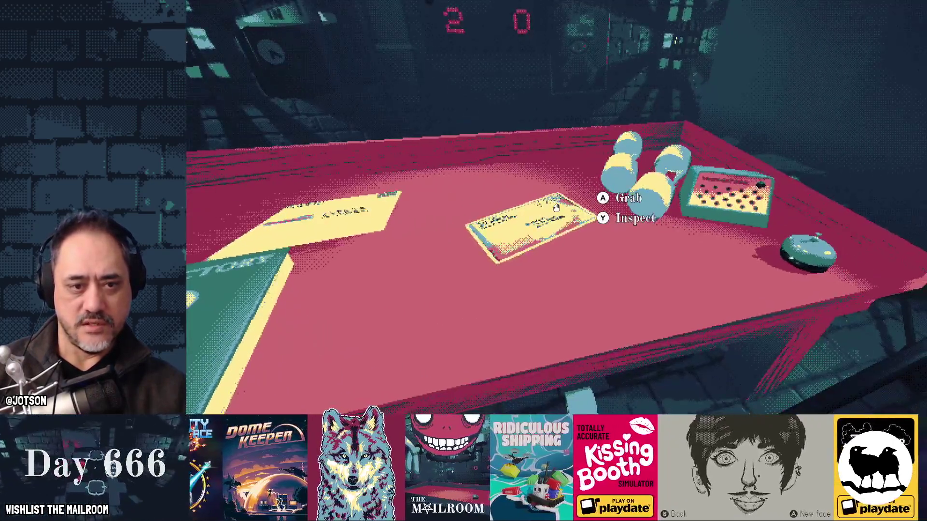
- Inspect the Contracts letter and hold it at the floor 2 delivery tube
{"action": "right_click", "coordinate": [556, 207]}
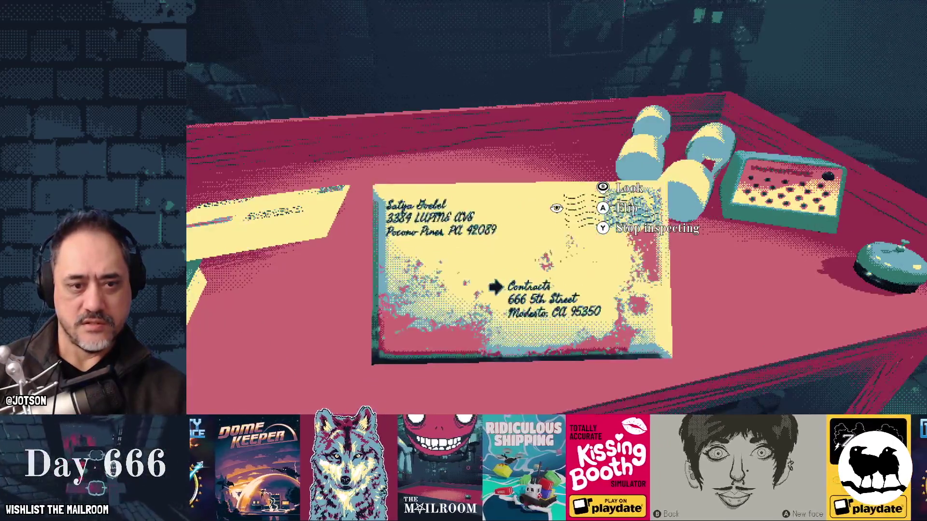
{"action": "right_click", "coordinate": [556, 207]}
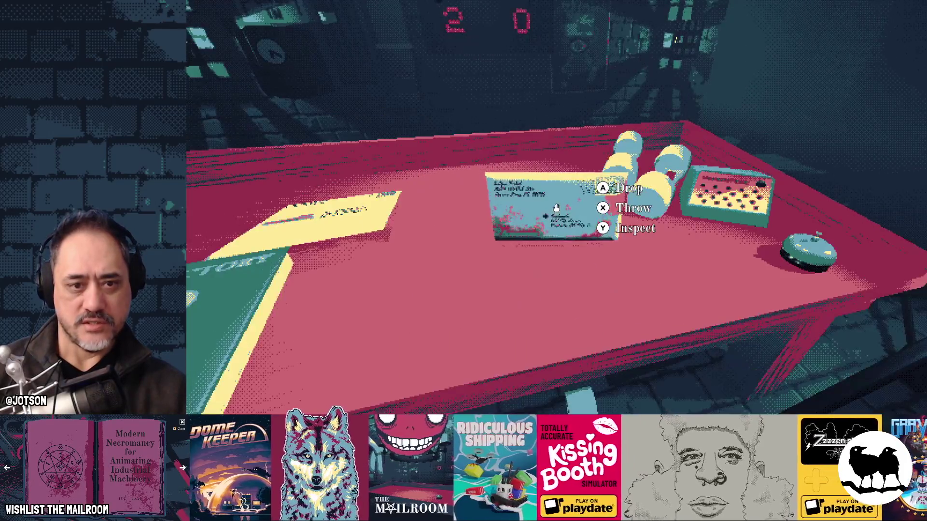
{"action": "right_click", "coordinate": [556, 208]}
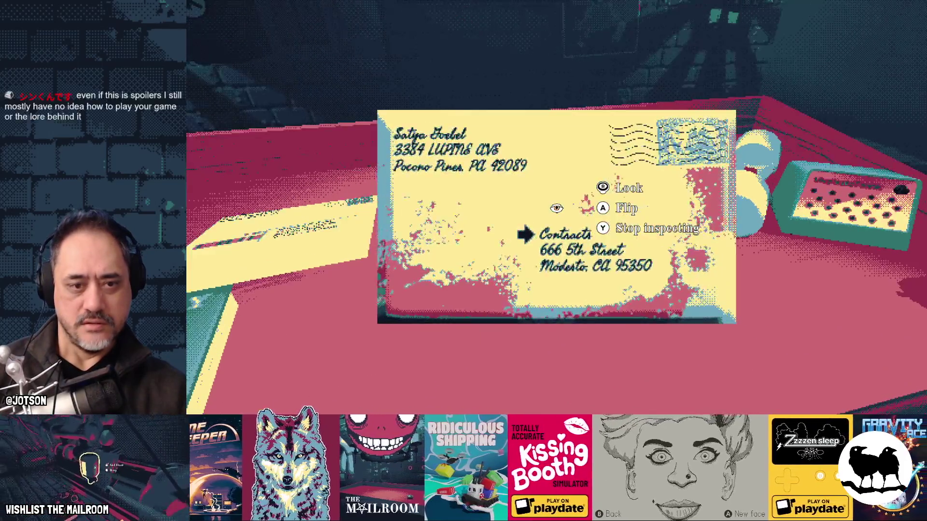
{"action": "right_click", "coordinate": [556, 207]}
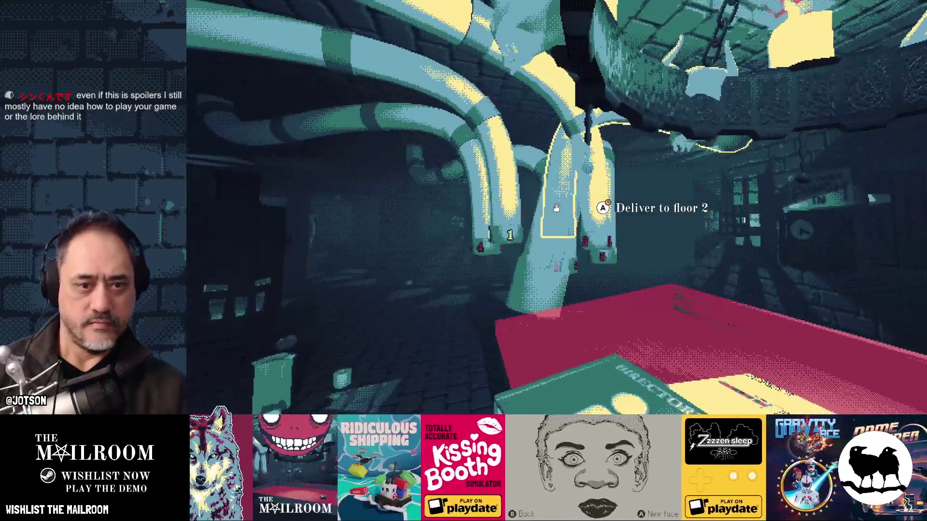
{"action": "left_click_drag", "start_coordinate": [556, 208], "coordinate": [555, 208]}
- Read the directory's Floor 1 and Floor 2: Contracts pages, then close it
{"action": "left_click", "coordinate": [555, 208]}
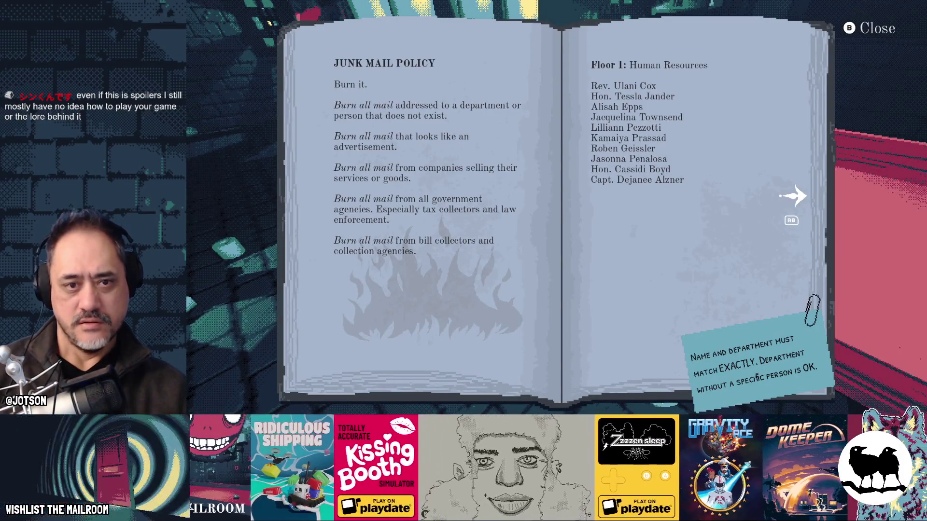
{"action": "key", "text": "Right"}
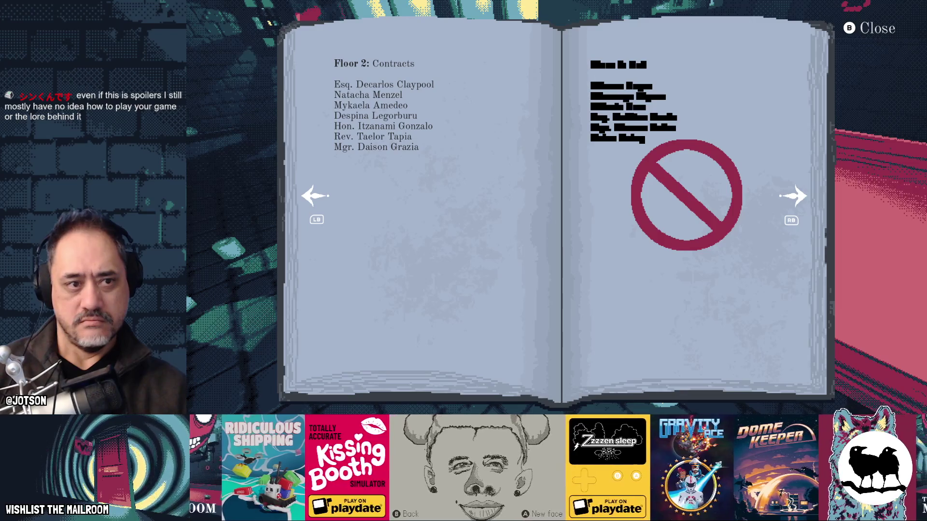
{"action": "key", "text": "Left"}
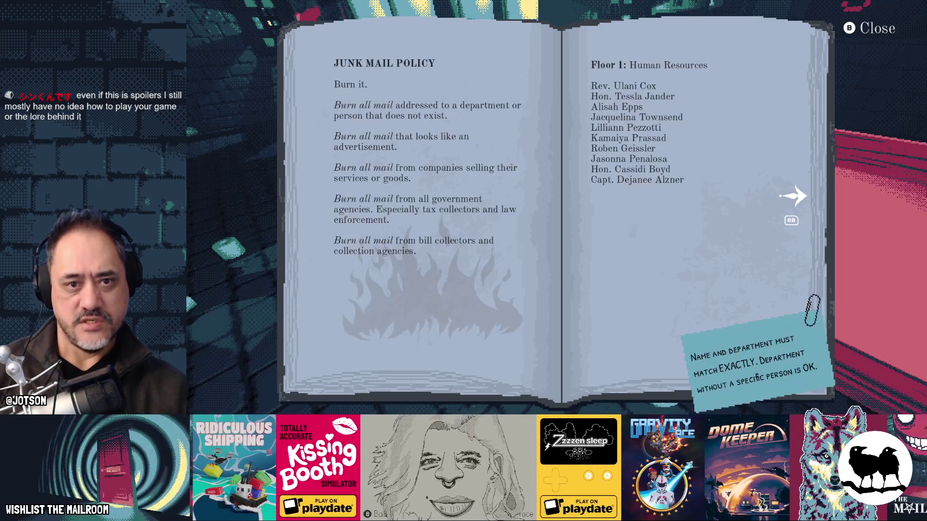
{"action": "key", "text": "Escape"}
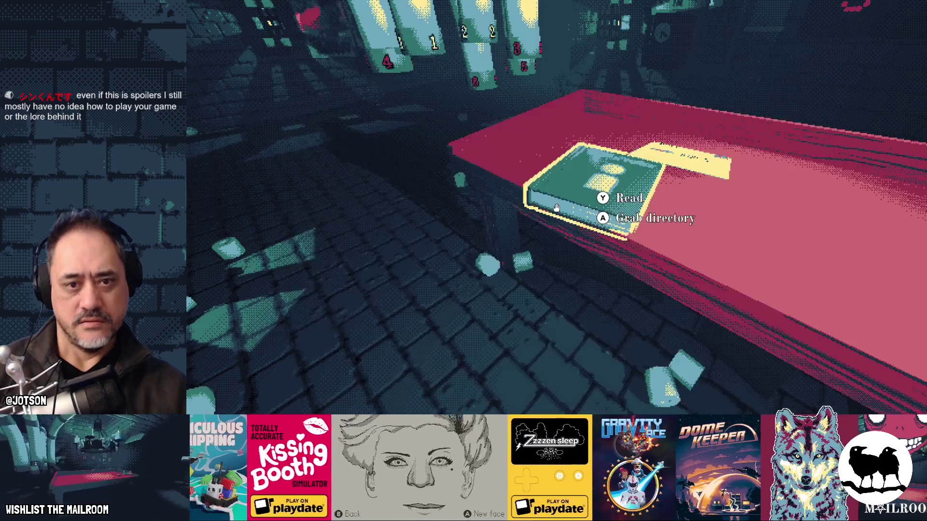
- Drop the Human Resources letter, light the stove, and burn the letter to ash
{"action": "left_click", "coordinate": [556, 207]}
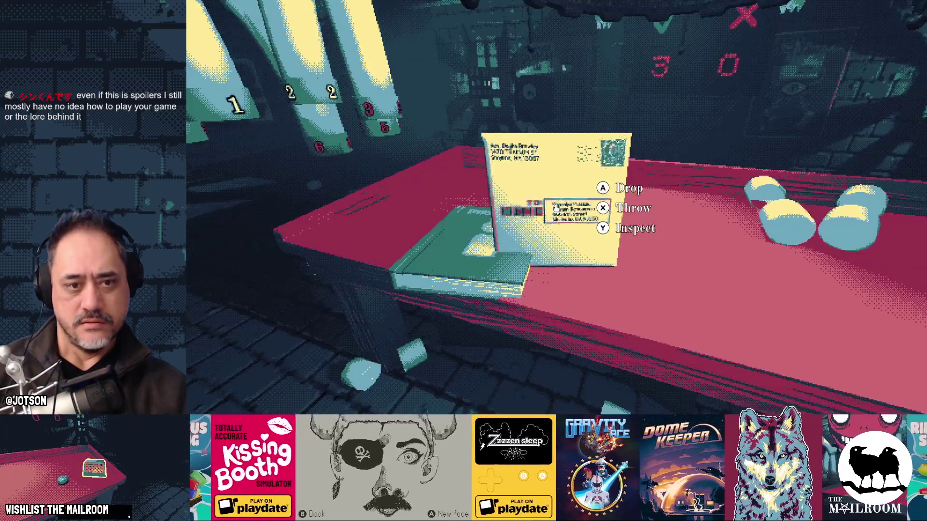
{"action": "right_click", "coordinate": [556, 208]}
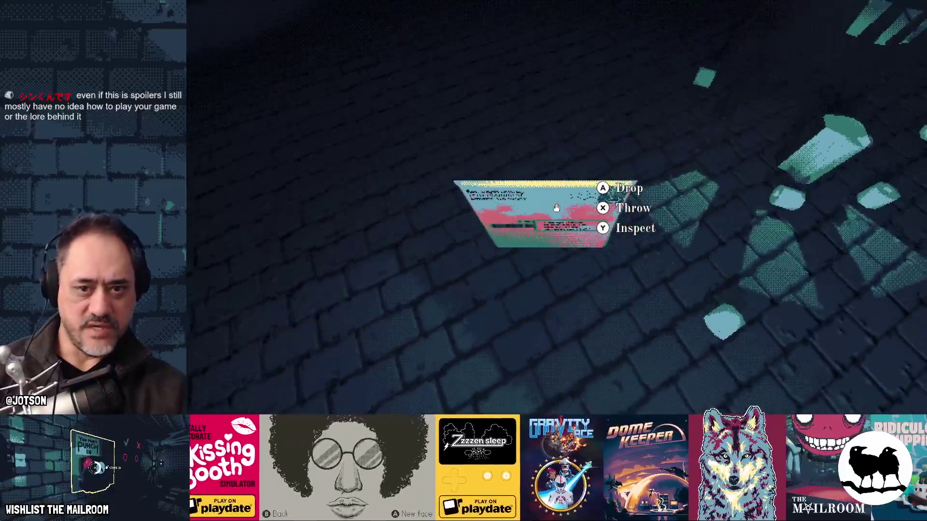
{"action": "left_click", "coordinate": [556, 208]}
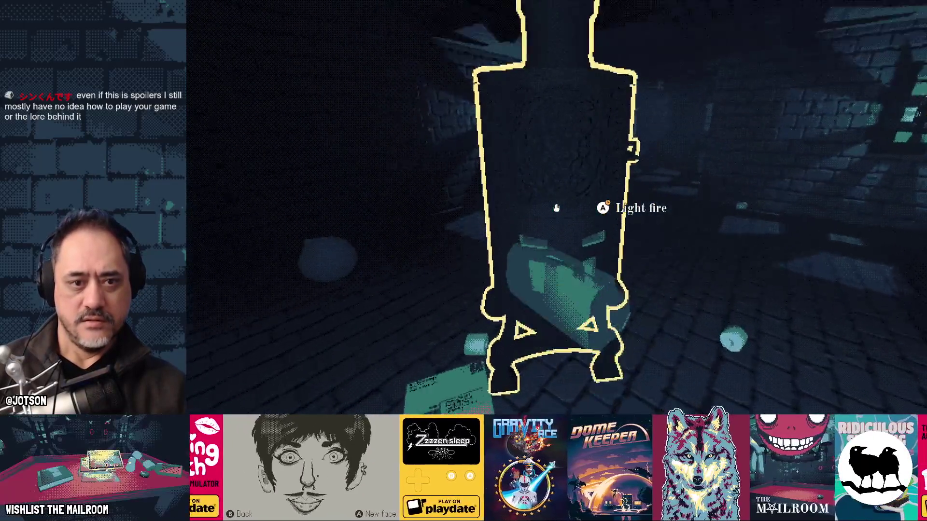
{"action": "left_click", "coordinate": [556, 208]}
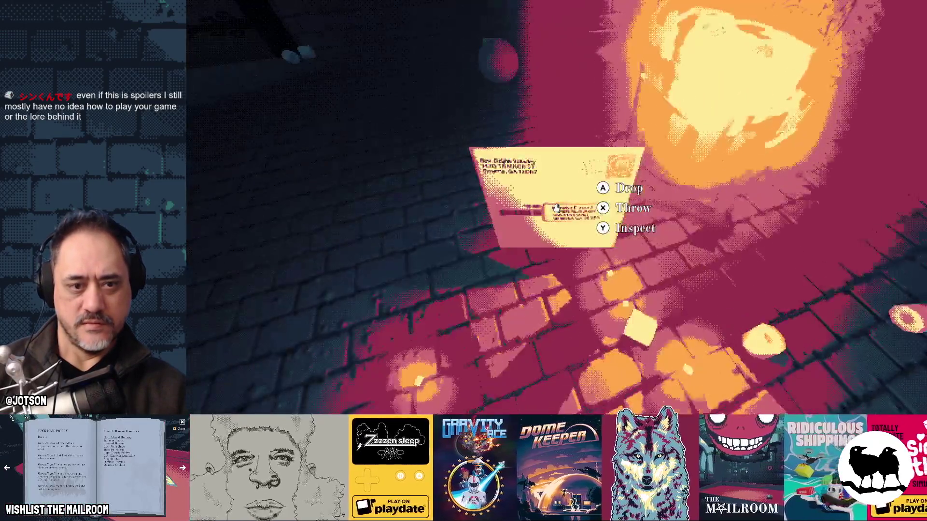
{"action": "left_click", "coordinate": [556, 207]}
{"action": "left_click", "coordinate": [556, 208]}
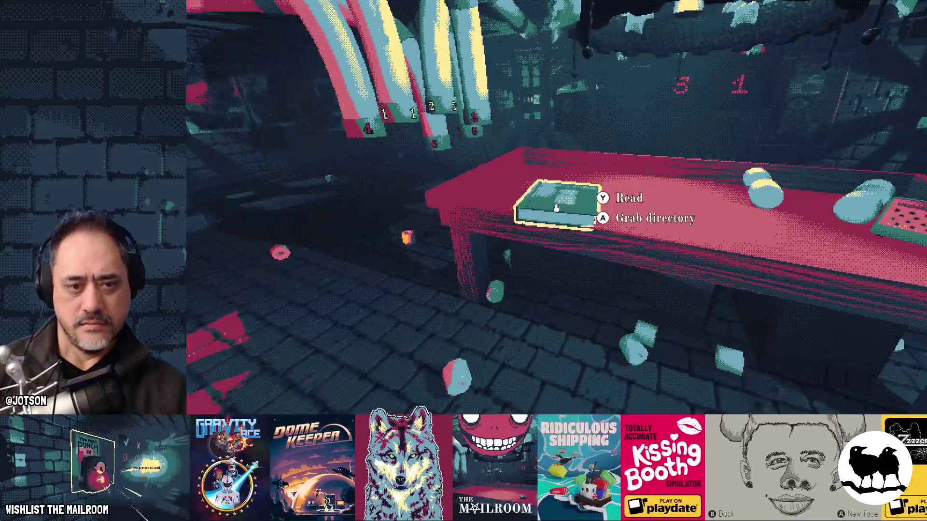
- Flip the directory between the Floor 1 and Floor 2: Contracts pages, then close it
{"action": "left_click", "coordinate": [556, 208]}
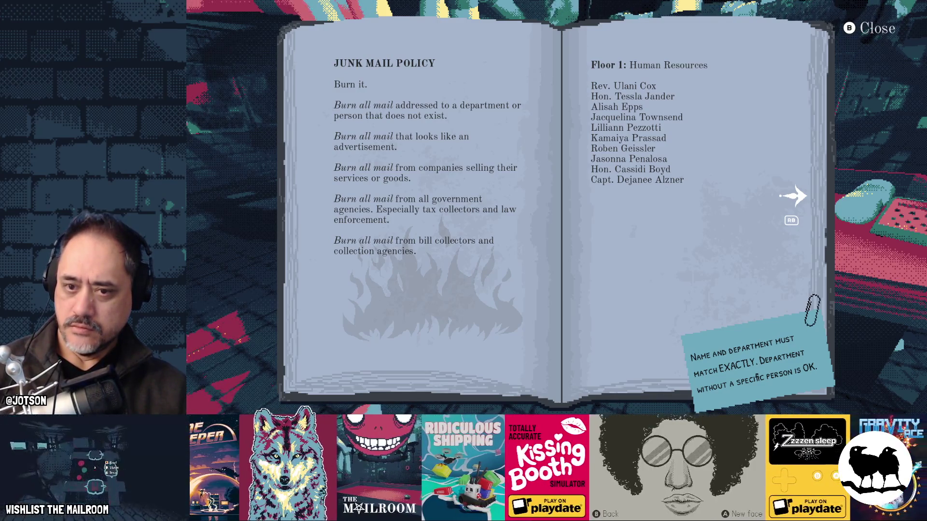
{"action": "key", "text": "Right"}
{"action": "key", "text": "Left"}
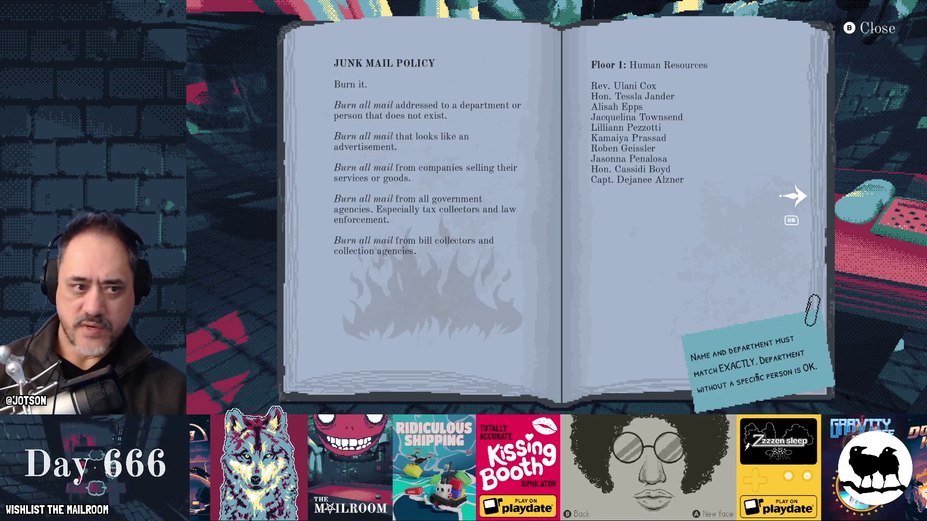
{"action": "key", "text": "Right"}
{"action": "key", "text": "Left"}
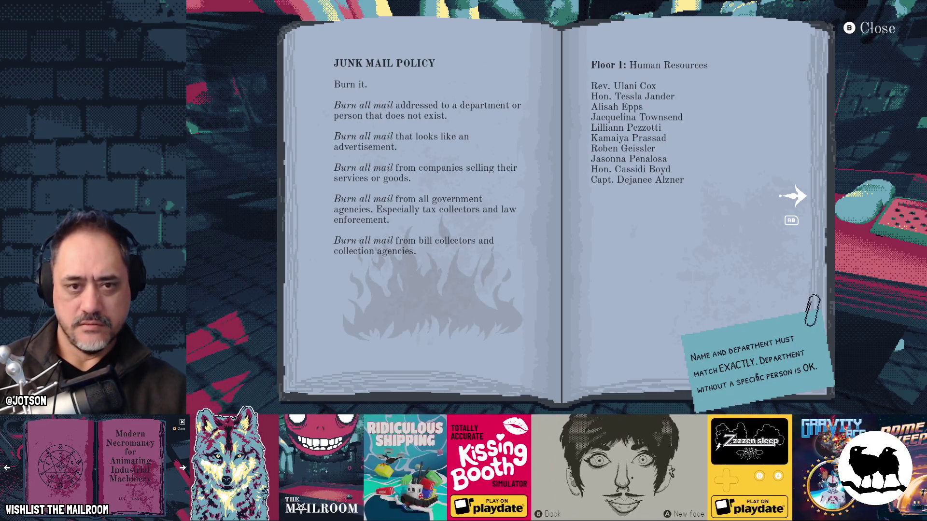
{"action": "key", "text": "Escape"}
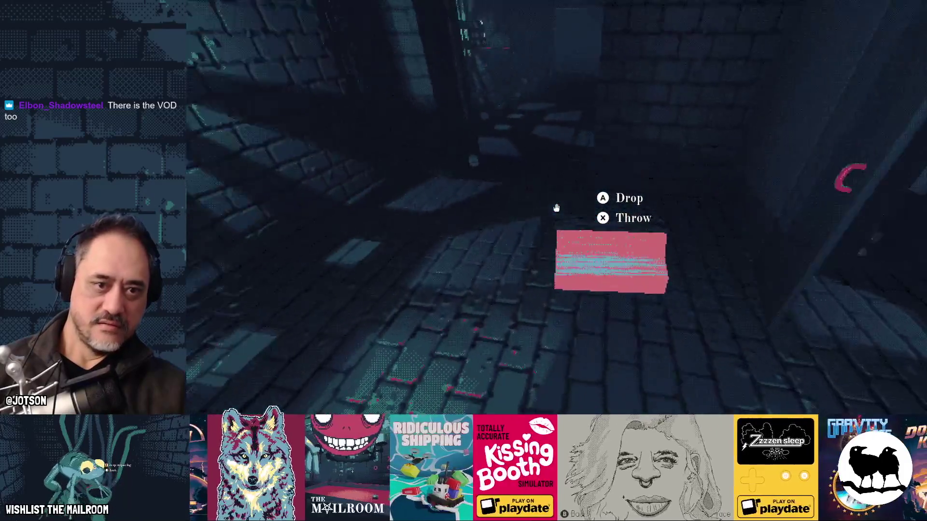
- Shuffle the boxes and set one down on the floor beside the hot furnace
{"action": "left_click", "coordinate": [556, 208]}
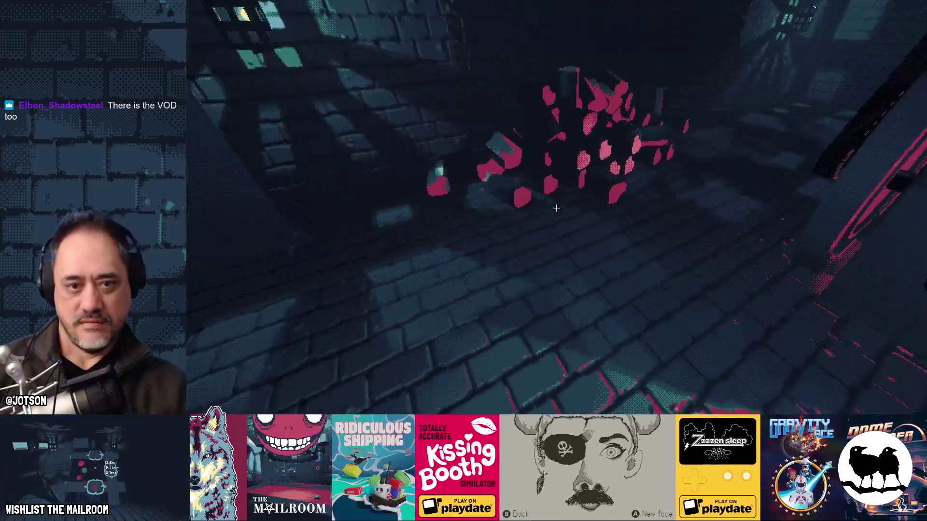
{"action": "left_click", "coordinate": [556, 208]}
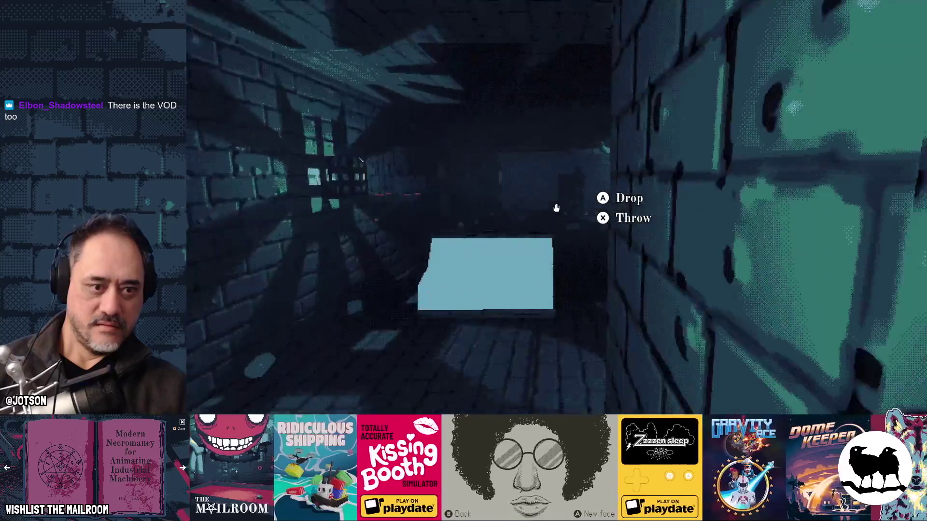
{"action": "left_click", "coordinate": [556, 208]}
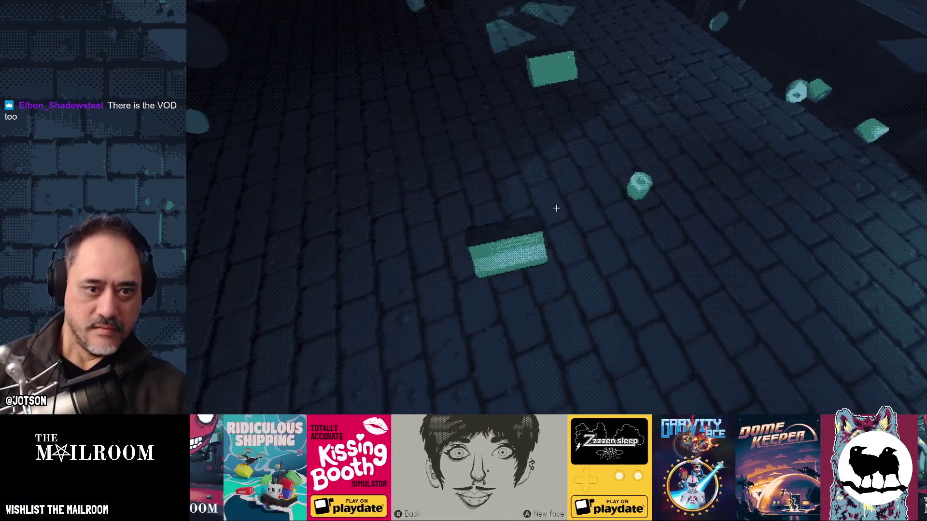
{"action": "left_click", "coordinate": [556, 207]}
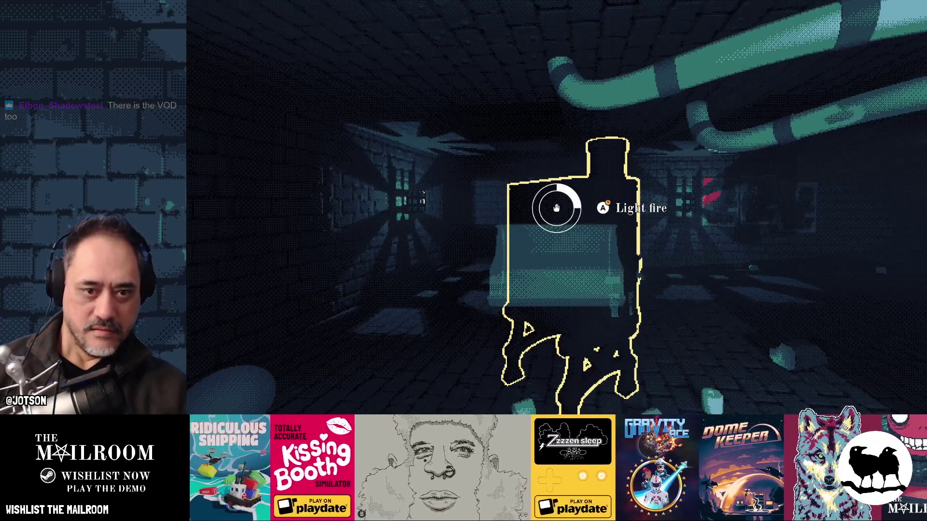
{"action": "left_click", "coordinate": [556, 208]}
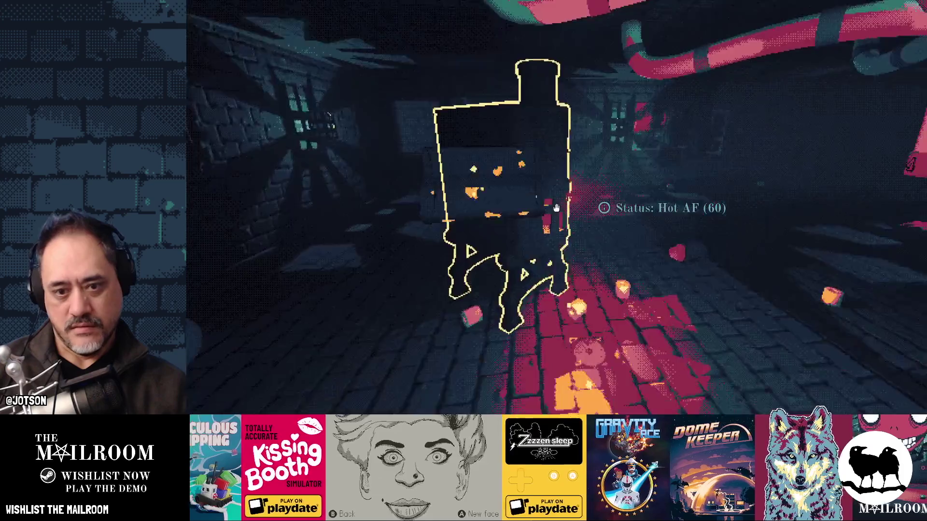
{"action": "left_click", "coordinate": [556, 207]}
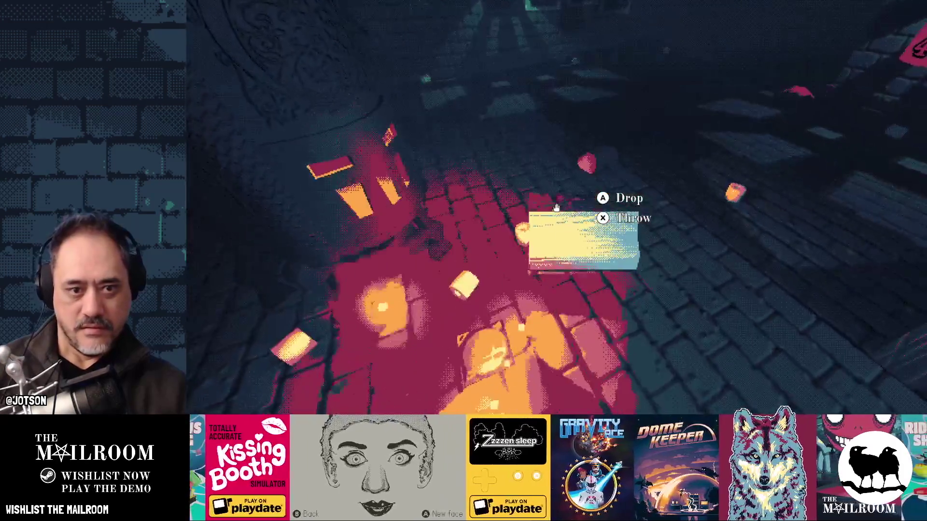
{"action": "left_click", "coordinate": [556, 207]}
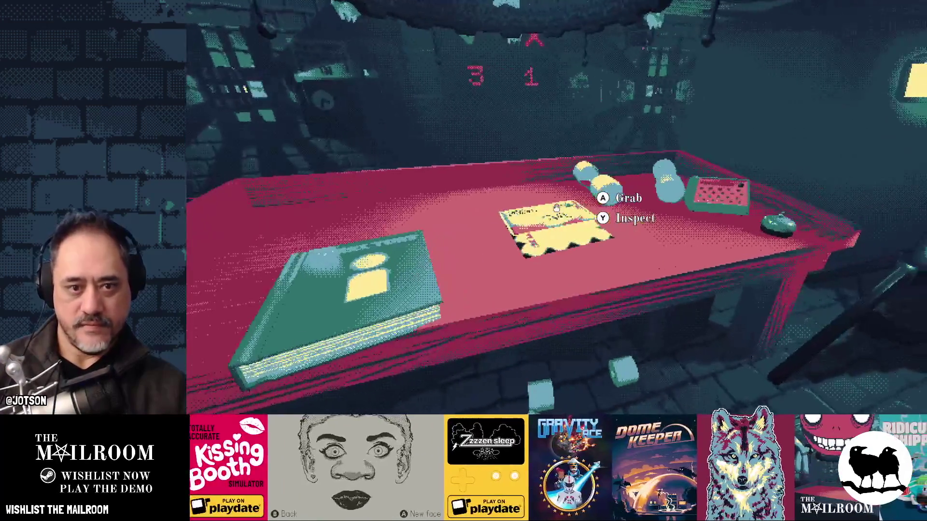
- Inspect the desk letter and the envelope, then set the envelope back on the table
{"action": "right_click", "coordinate": [556, 208]}
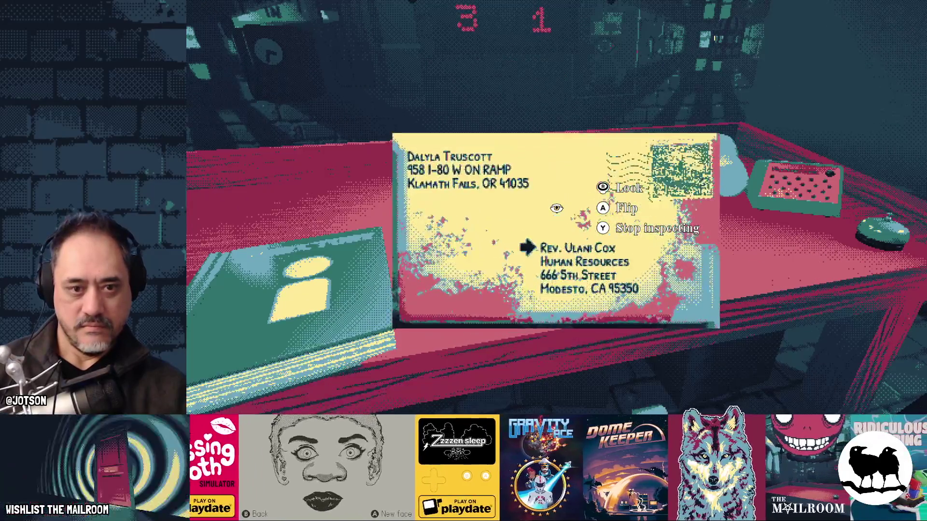
{"action": "right_click", "coordinate": [555, 208]}
{"action": "left_click", "coordinate": [556, 207]}
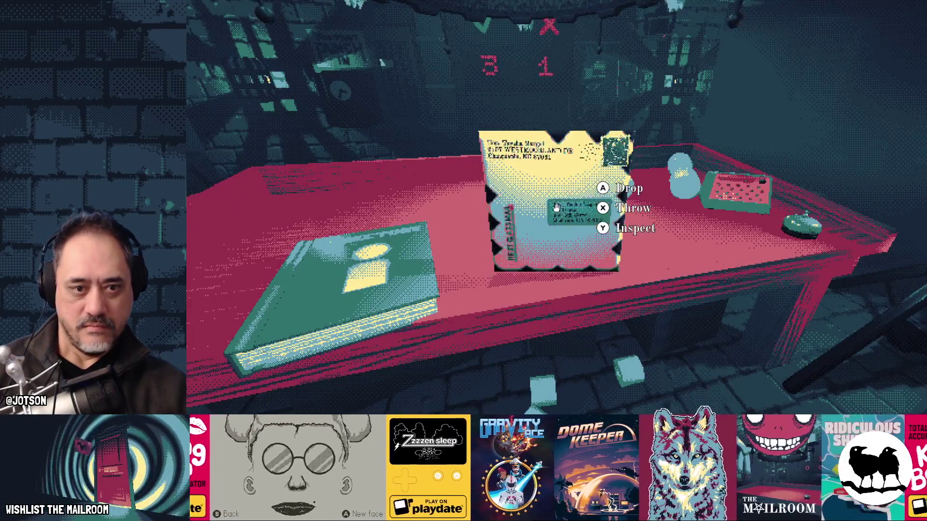
{"action": "right_click", "coordinate": [556, 208]}
{"action": "right_click", "coordinate": [556, 207]}
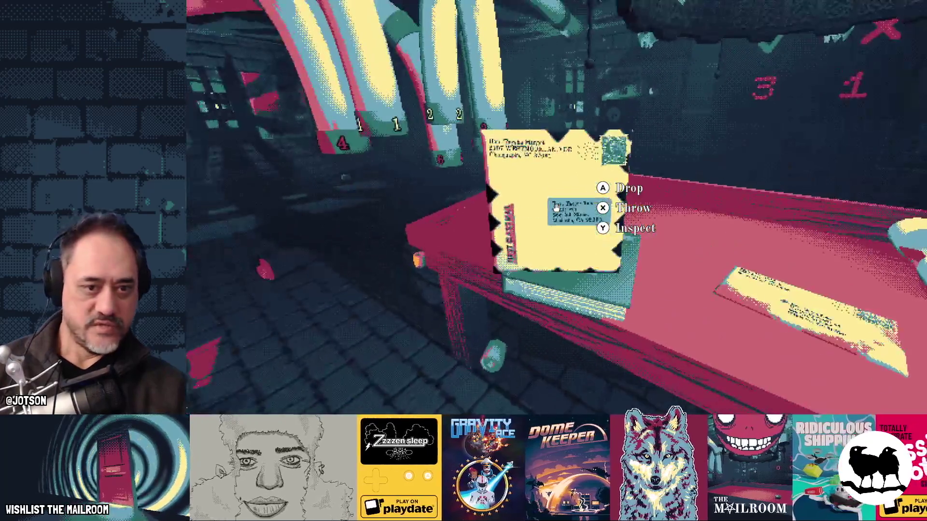
{"action": "left_click", "coordinate": [556, 208]}
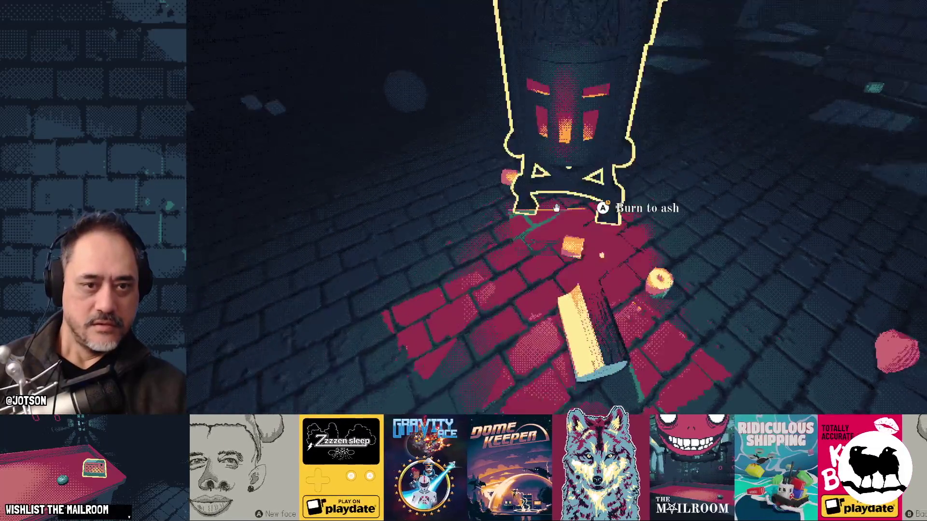
- Burn an item in the stove, recheck the Human Resources letter, and lay the envelope on the directory
{"action": "left_click", "coordinate": [556, 208]}
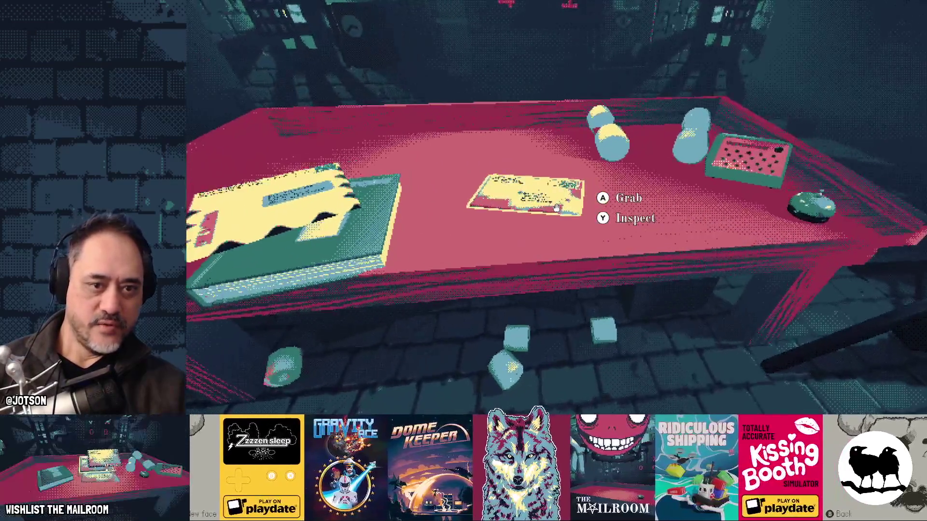
{"action": "right_click", "coordinate": [556, 208]}
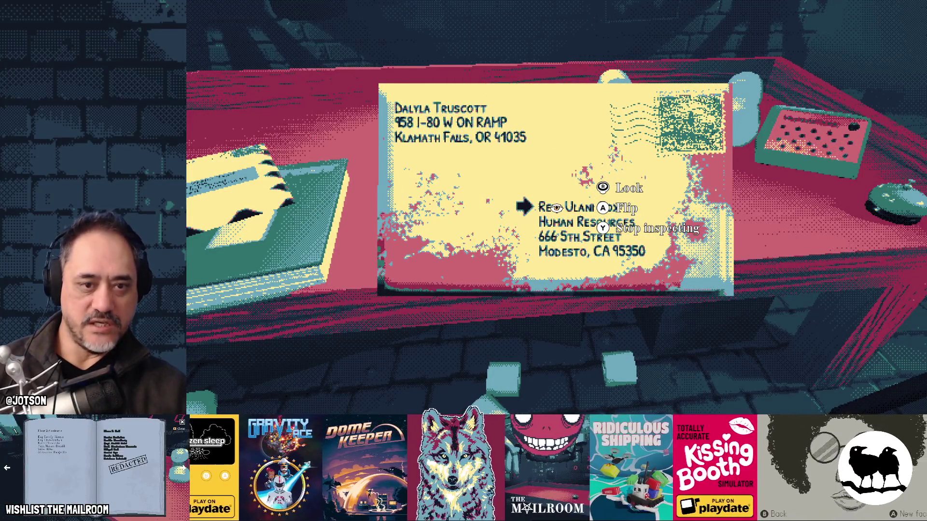
{"action": "right_click", "coordinate": [556, 208]}
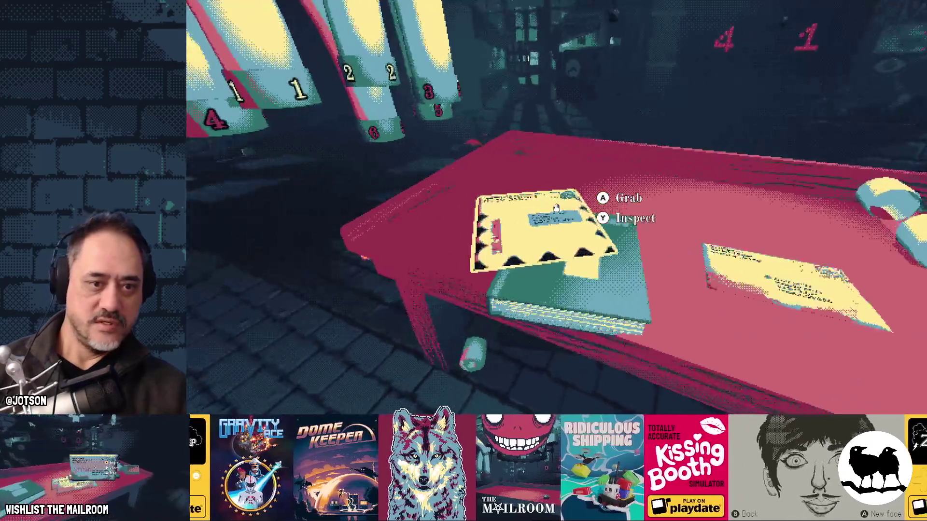
{"action": "right_click", "coordinate": [556, 208]}
{"action": "right_click", "coordinate": [556, 207]}
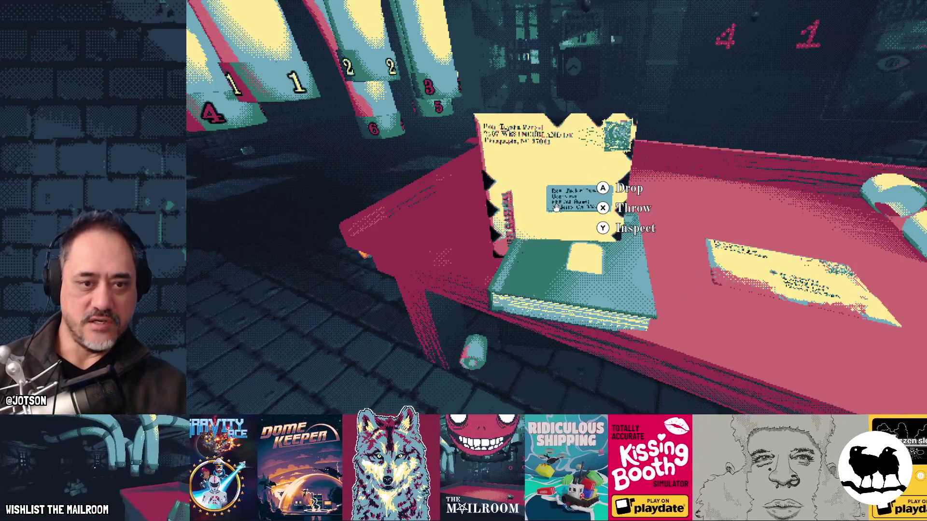
{"action": "left_click", "coordinate": [556, 207]}
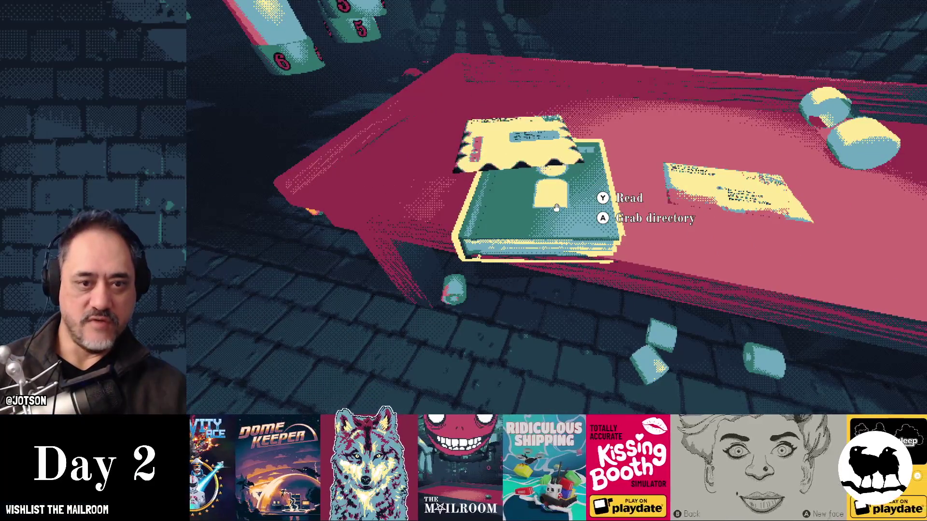
{"action": "right_click", "coordinate": [556, 207]}
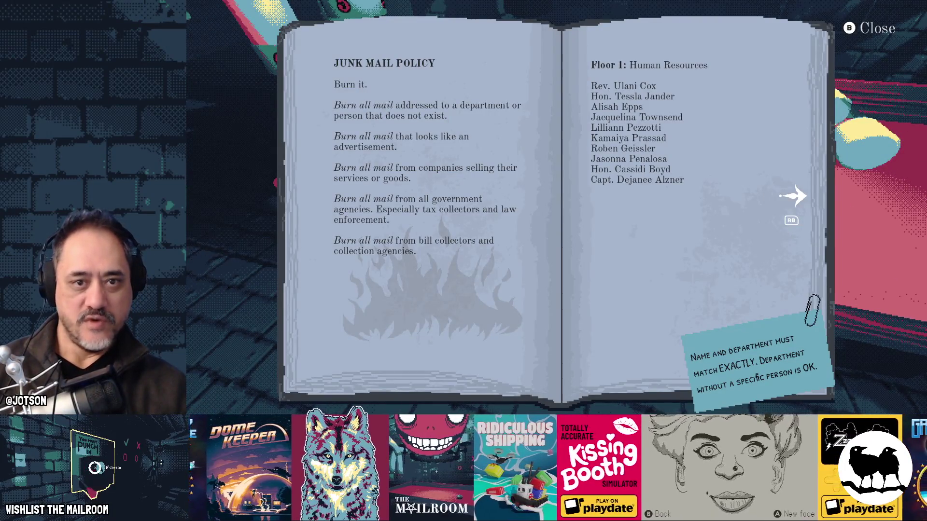
- Check the directory's Floor 2: Contracts page, close it, and pick up the Contracts envelope
{"action": "key", "text": "e"}
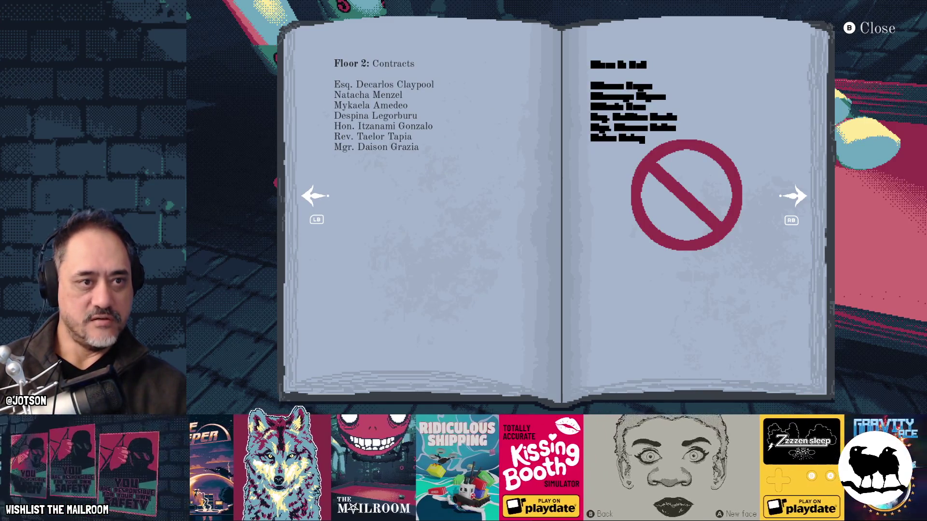
{"action": "right_click", "coordinate": [556, 208]}
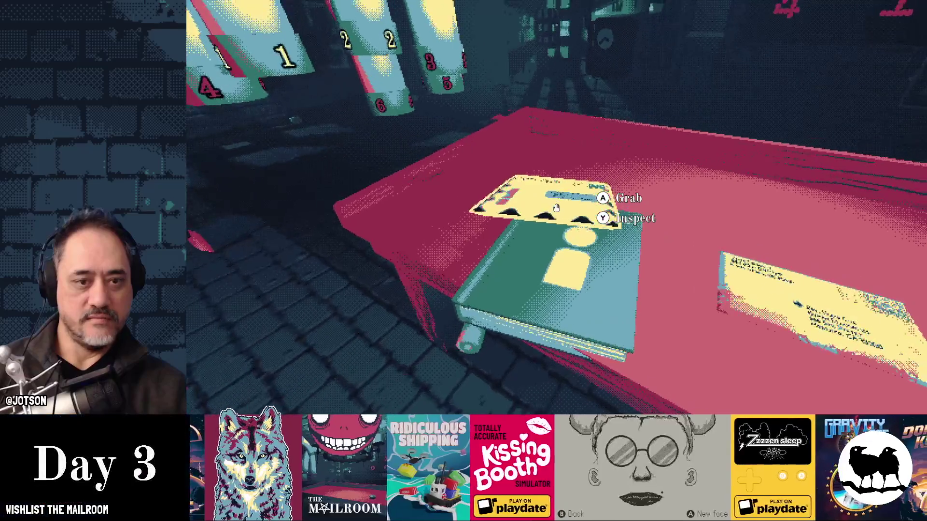
{"action": "left_click", "coordinate": [556, 208]}
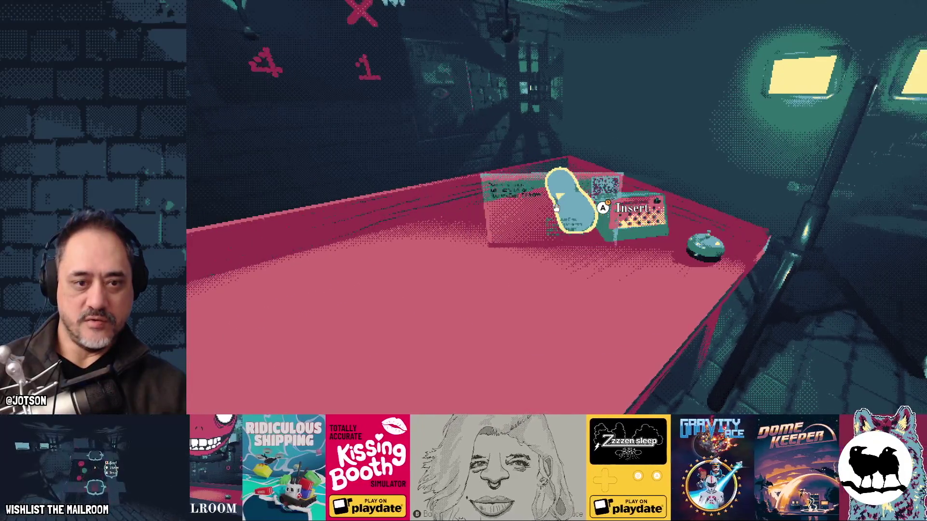
- Load the Contracts envelope into a canister, send it up the tube, and ring the bell
{"action": "left_click_drag", "start_coordinate": [556, 208], "coordinate": [556, 208]}
{"action": "left_click", "coordinate": [556, 208]}
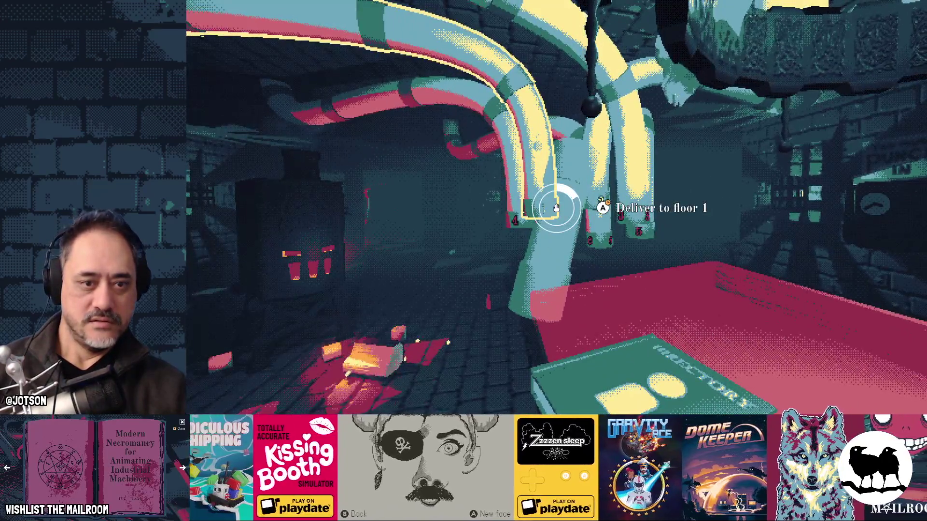
{"action": "left_click_drag", "start_coordinate": [555, 207], "coordinate": [556, 207]}
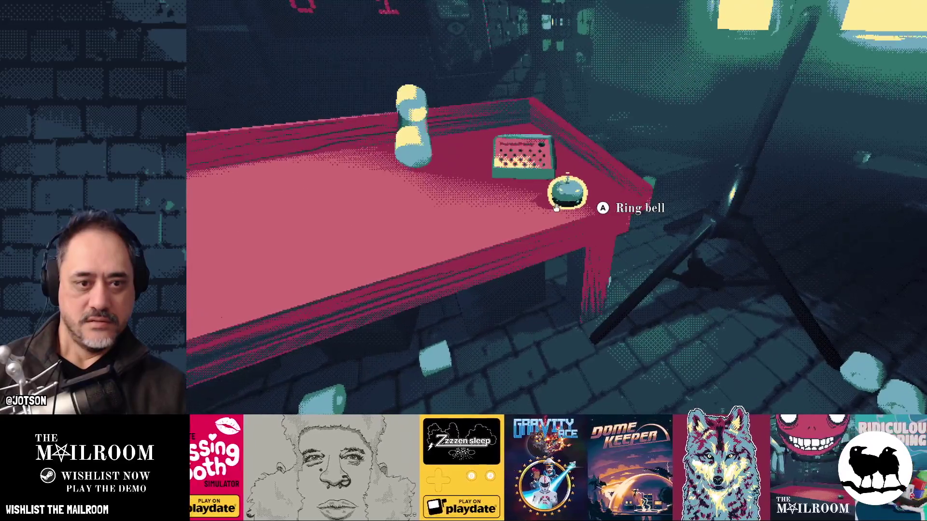
{"action": "left_click", "coordinate": [556, 208]}
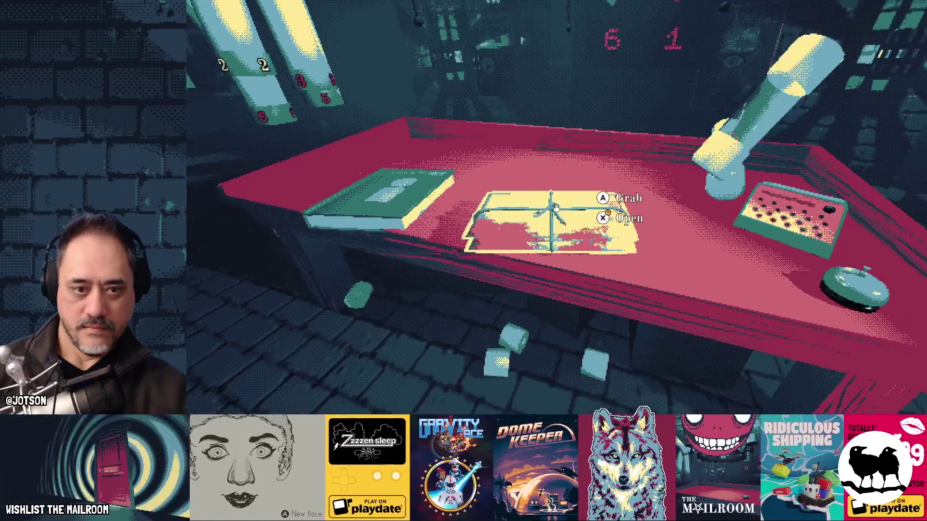
- Open the wrapped package, inspect the CONFIDENTIAL Human Resources document, and insert it into a canister
{"action": "key", "text": "e"}
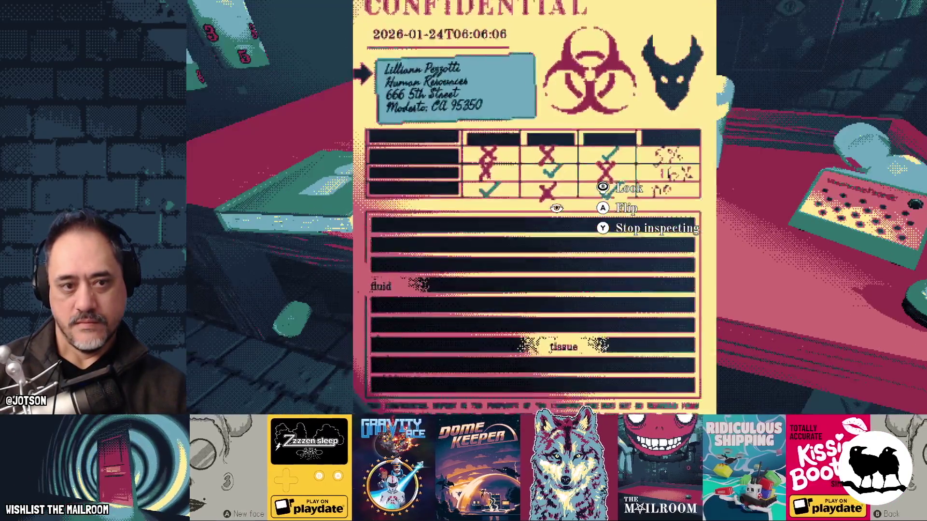
{"action": "right_click", "coordinate": [556, 208]}
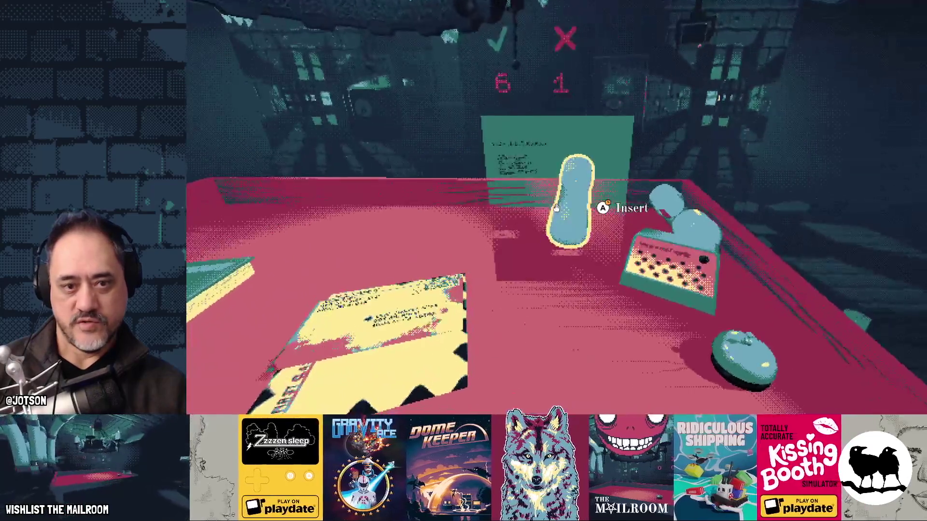
{"action": "right_click", "coordinate": [556, 208]}
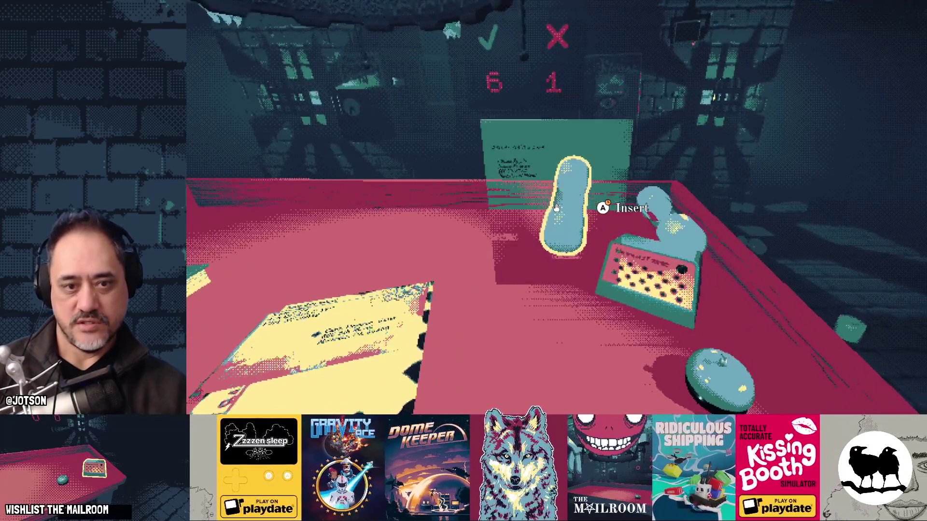
{"action": "left_click", "coordinate": [557, 208]}
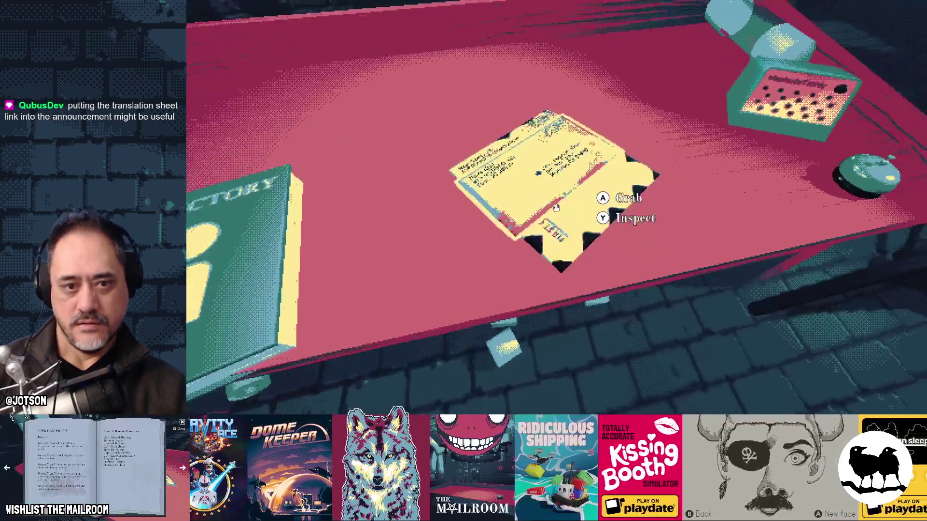
- Inspect both new letters and drop the second one onto the desk
{"action": "right_click", "coordinate": [556, 207]}
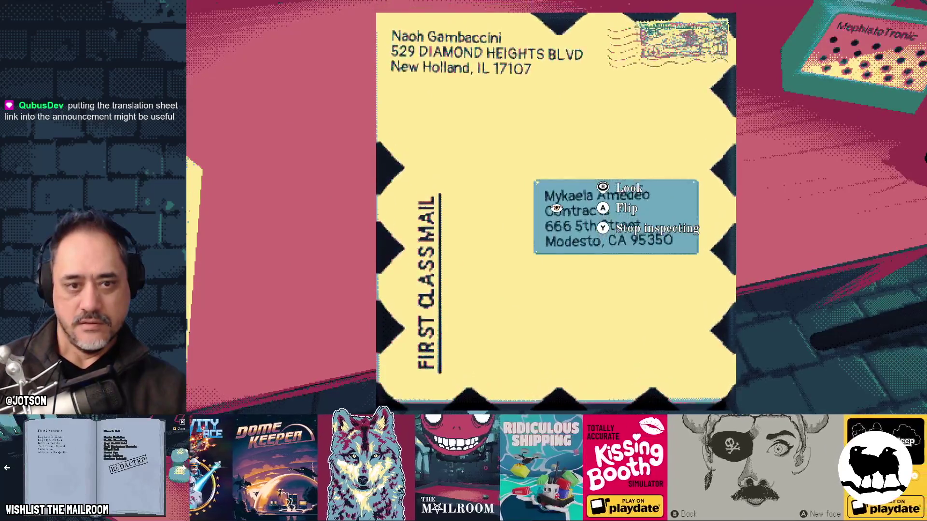
{"action": "right_click", "coordinate": [556, 208]}
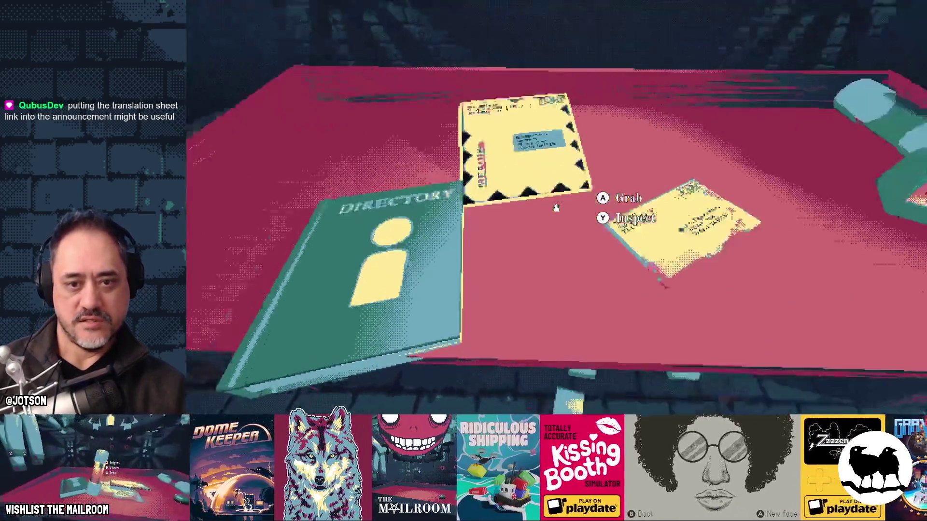
{"action": "right_click", "coordinate": [556, 207]}
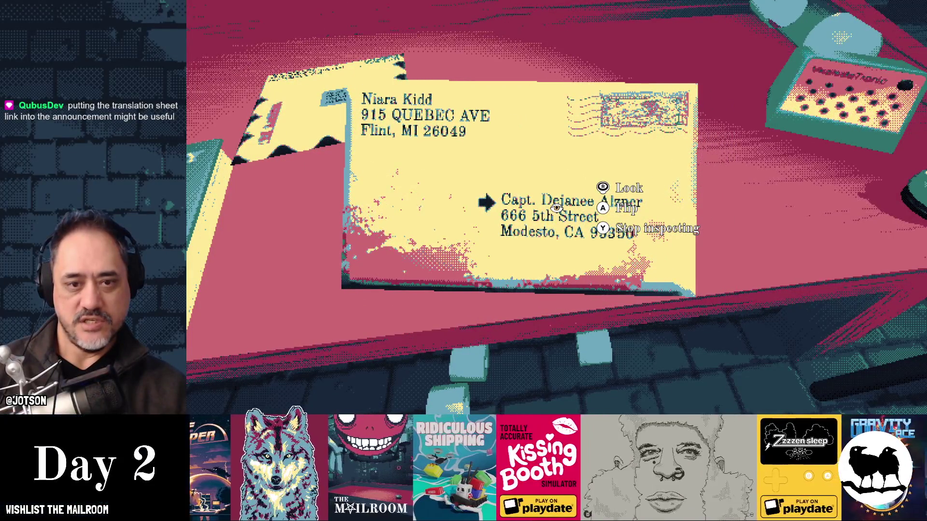
{"action": "right_click", "coordinate": [556, 208]}
{"action": "left_click", "coordinate": [556, 207]}
- Recheck the directory's Floor 2 Contracts and Floor 1 staff lists, then close it
{"action": "left_click", "coordinate": [482, 250]}
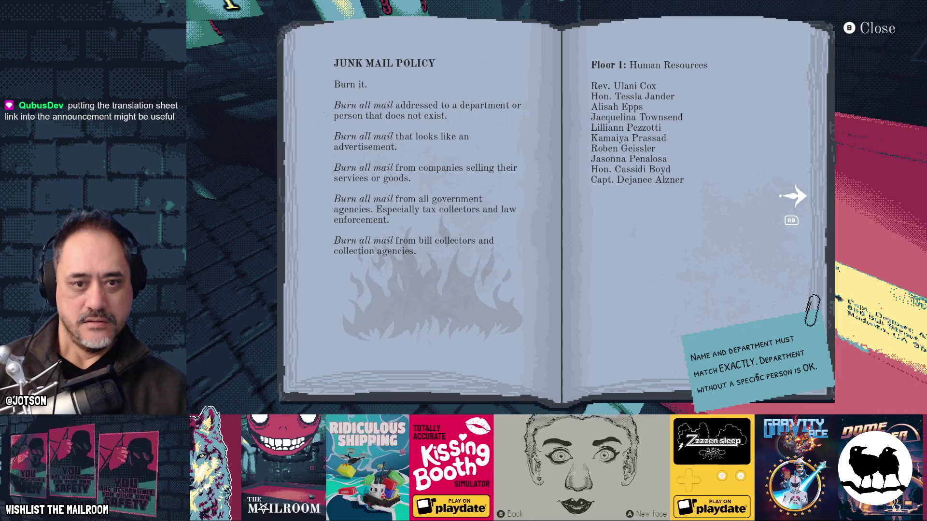
{"action": "key", "text": "e"}
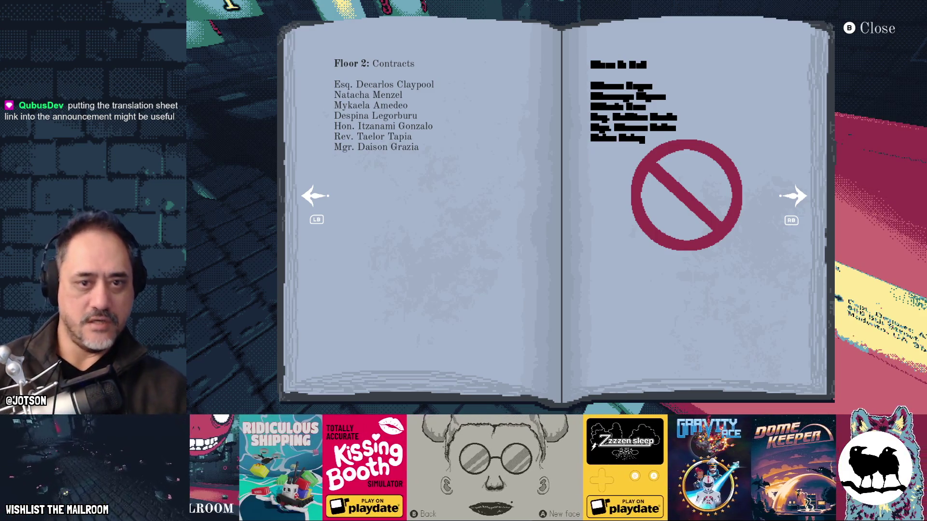
{"action": "key", "text": "q"}
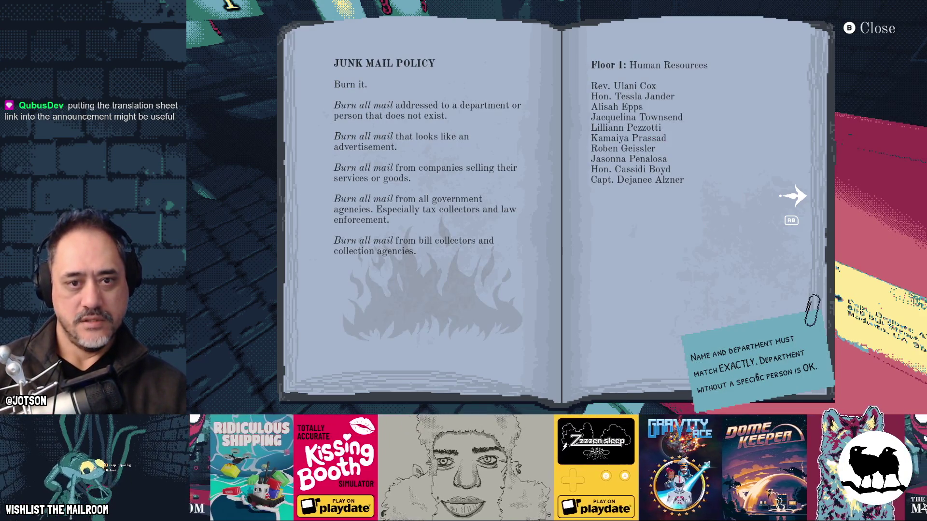
{"action": "key", "text": "Escape"}
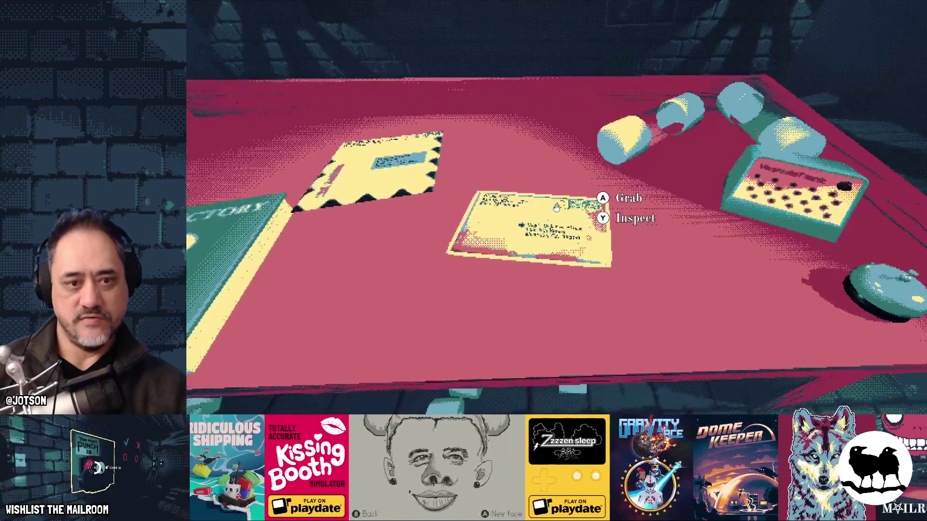
- Load a letter into a canister and send it down the floor 1 tube
{"action": "left_click", "coordinate": [556, 207]}
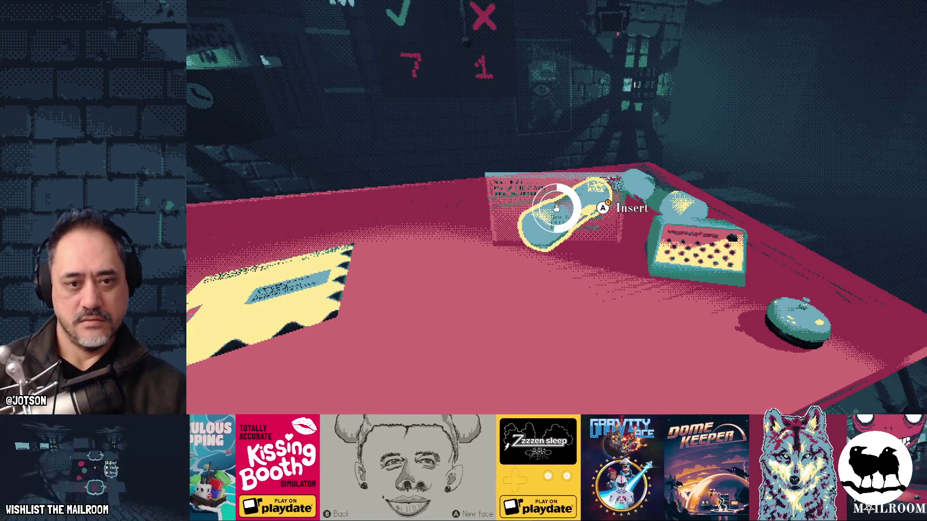
{"action": "left_click", "coordinate": [556, 208]}
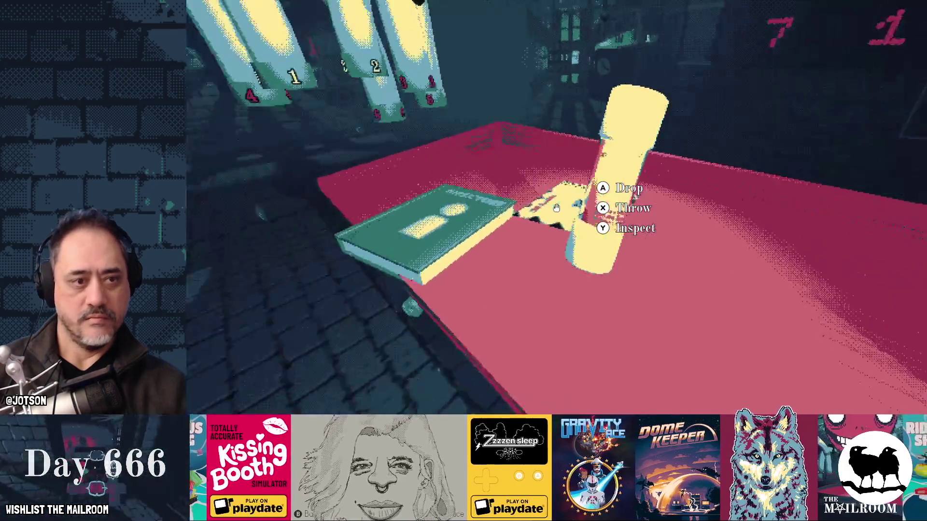
{"action": "left_click", "coordinate": [556, 208]}
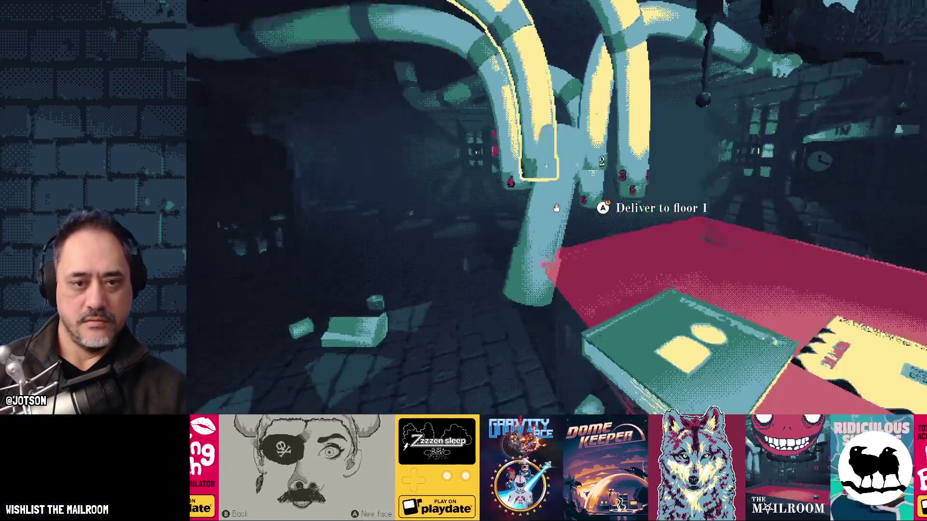
{"action": "left_click", "coordinate": [556, 208]}
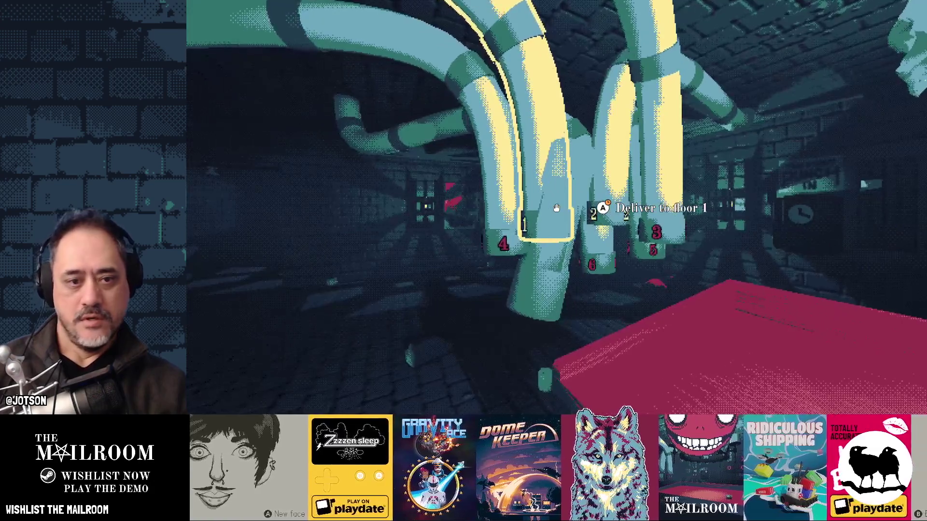
{"action": "left_click", "coordinate": [556, 208]}
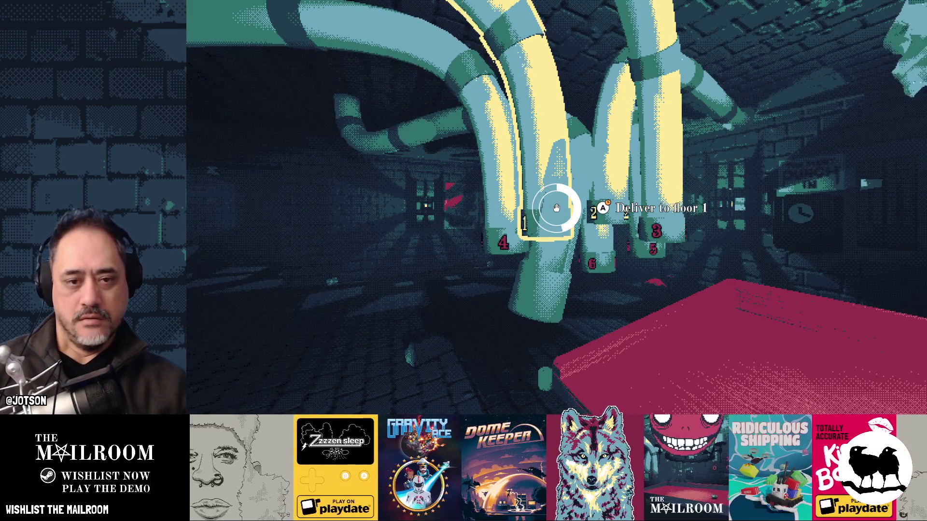
{"action": "left_click", "coordinate": [555, 207]}
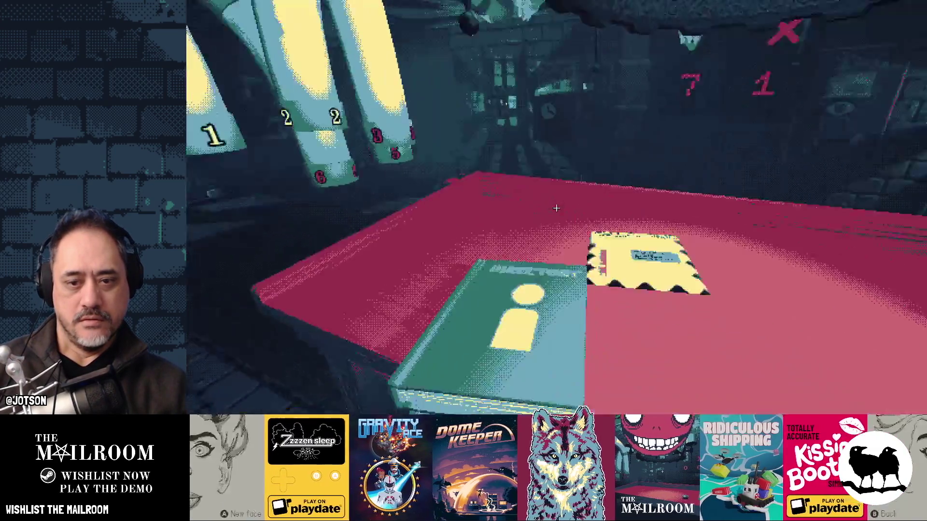
- Pack the envelope into a canister and start sending it to floor 2
{"action": "left_click", "coordinate": [556, 208]}
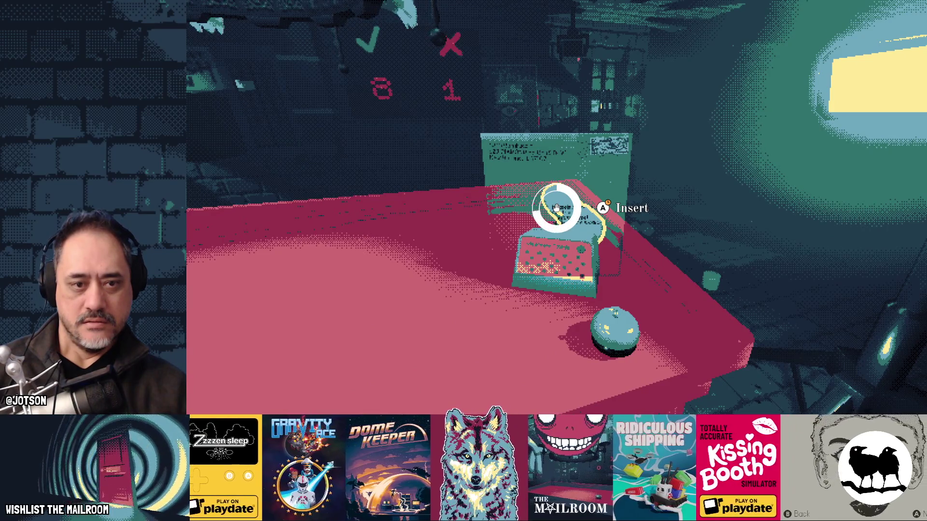
{"action": "left_click", "coordinate": [556, 207]}
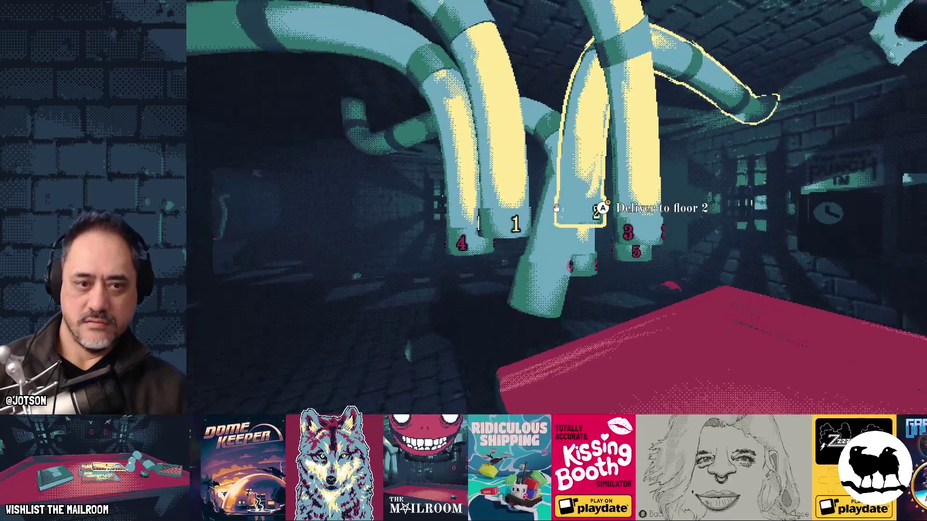
{"action": "left_click", "coordinate": [556, 208]}
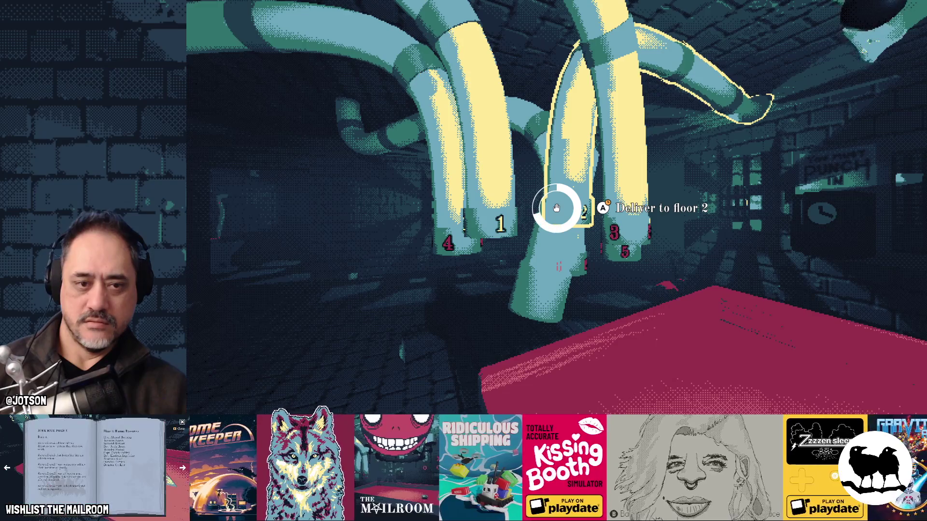
{"action": "key", "text": "alt+Tab"}
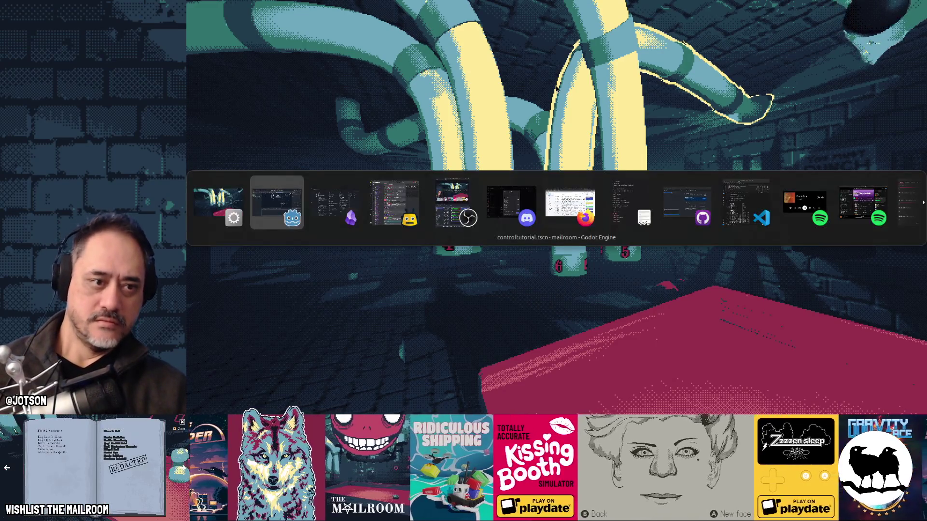
- Add 'Fix inactive tubes make sucking sound' to the Mailroom backlog and return to the paused game
{"action": "left_click", "coordinate": [556, 85]}
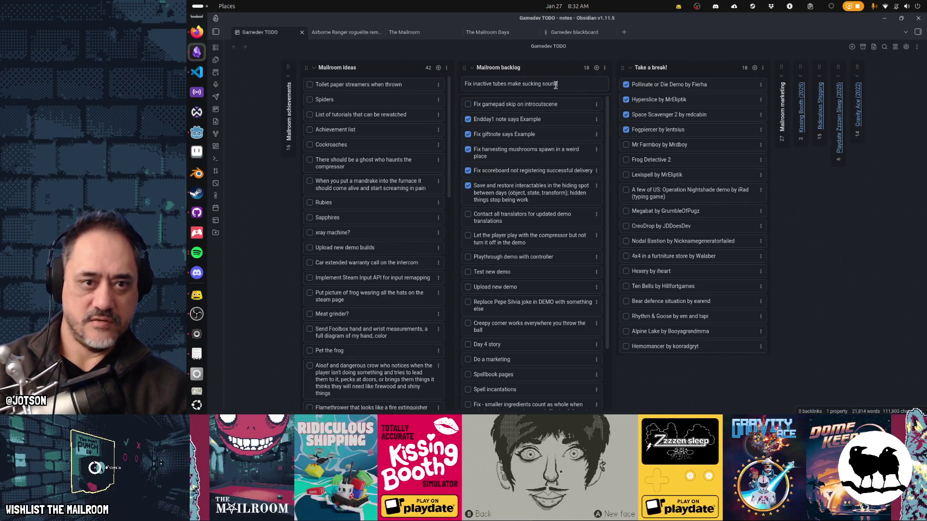
{"action": "key", "text": "Return"}
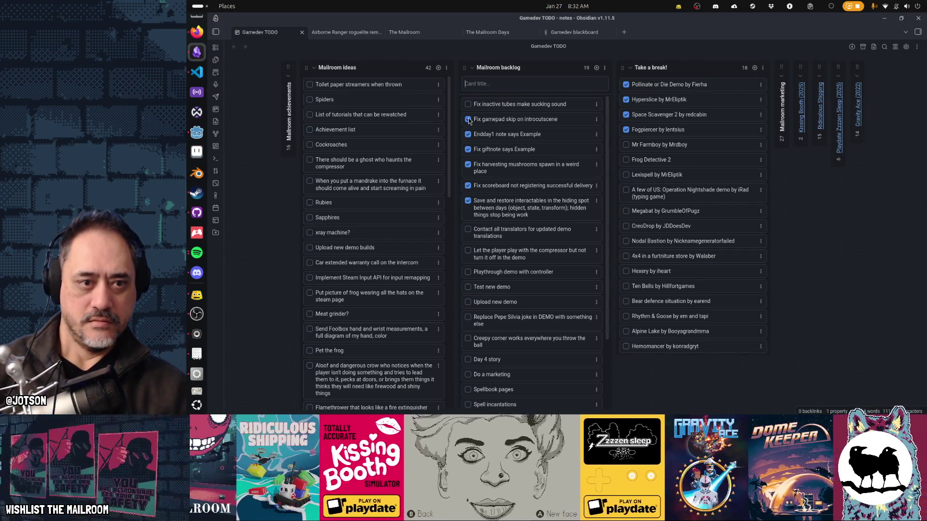
{"action": "key", "text": "alt+Tab"}
{"action": "key", "text": "alt+Tab"}
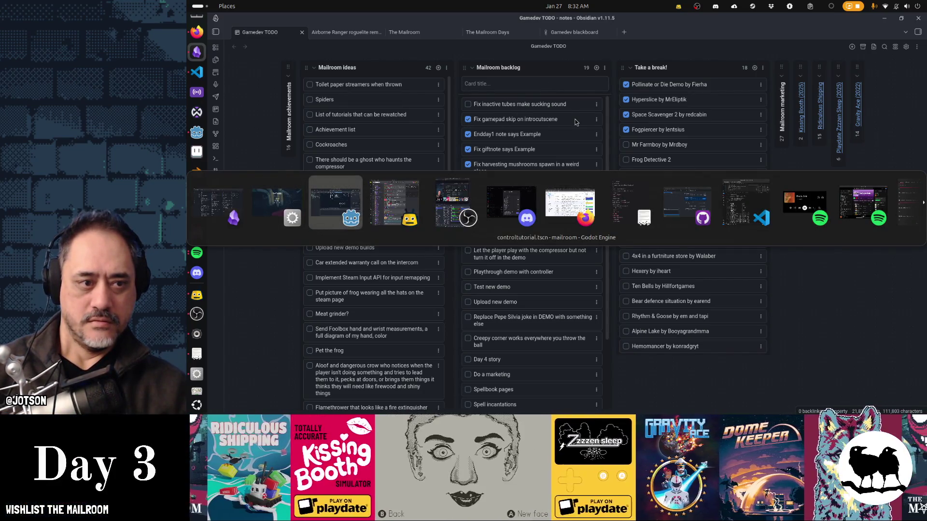
{"action": "key", "text": "alt+shift+Tab"}
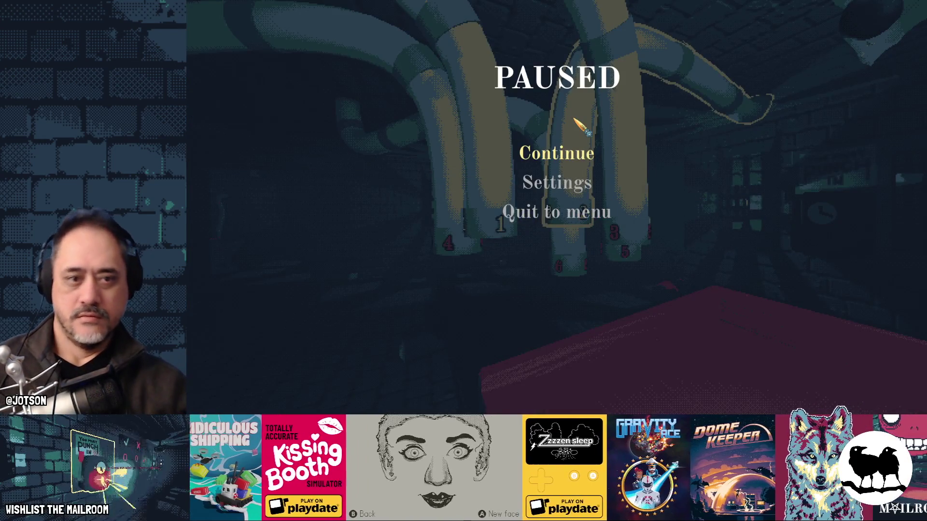
- Resume the game, take the visitor's package, and set it on the red sorting table
{"action": "key", "text": "Escape"}
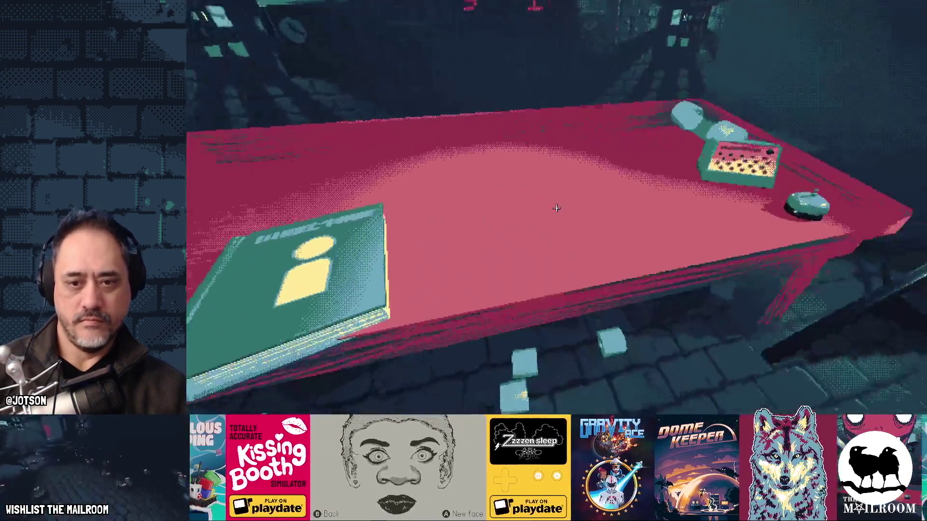
{"action": "mouse_move", "coordinate": [556, 208]}
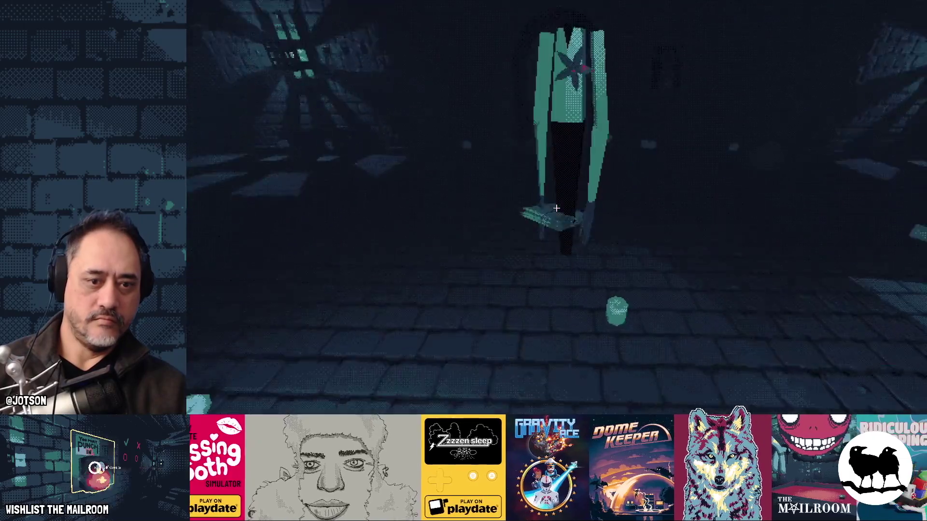
{"action": "left_click", "coordinate": [556, 207]}
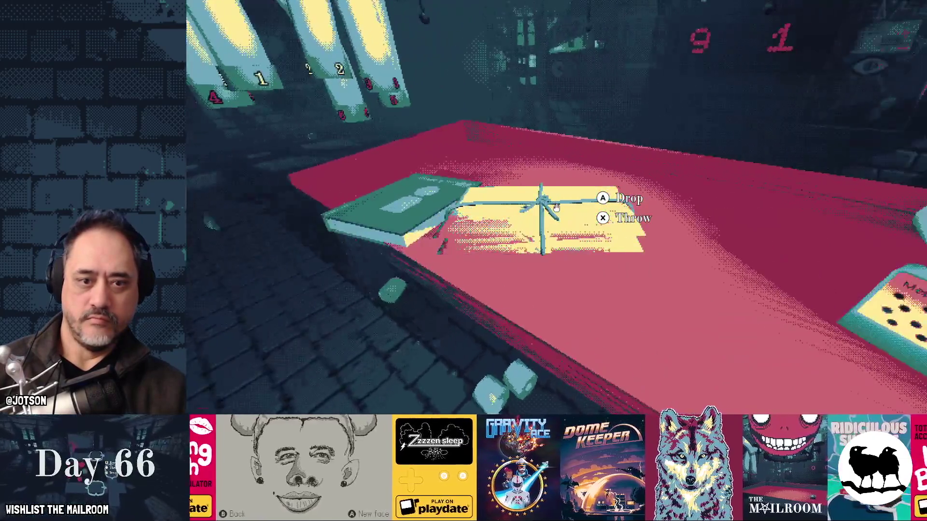
{"action": "left_click", "coordinate": [556, 207]}
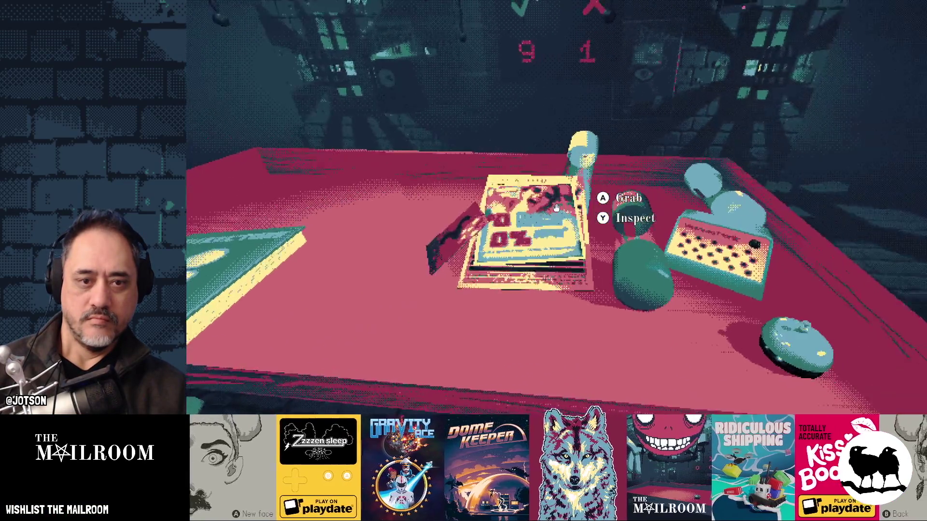
- Read both sides of the 0% APR flyer and toss it onto the floor
{"action": "left_click", "coordinate": [556, 207]}
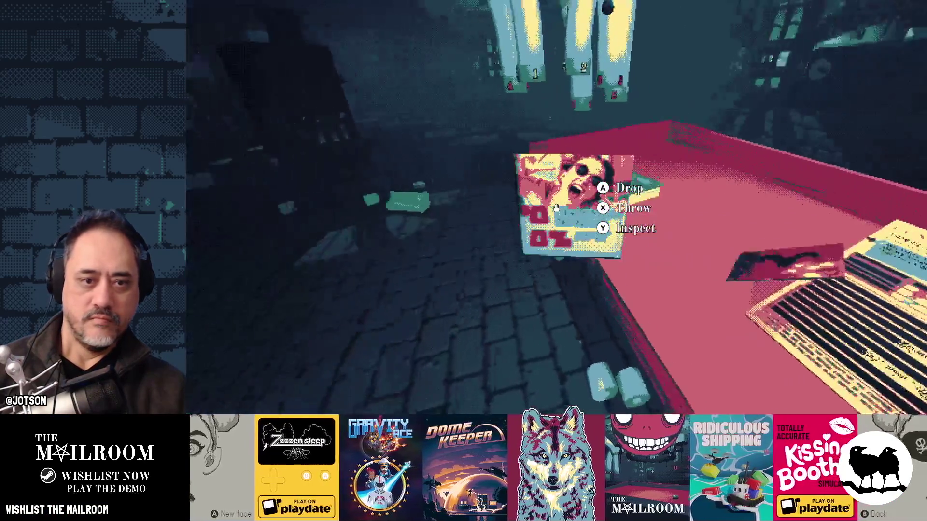
{"action": "right_click", "coordinate": [556, 208]}
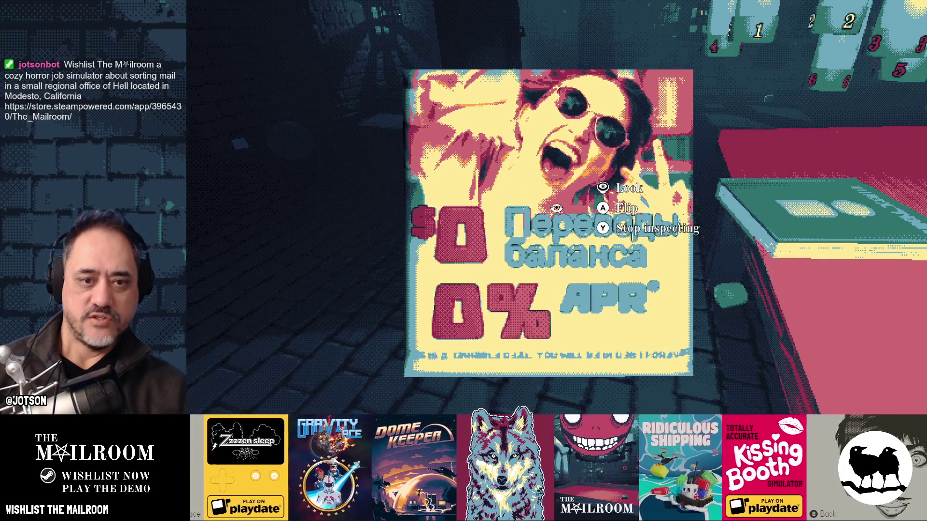
{"action": "left_click", "coordinate": [556, 207]}
{"action": "left_click", "coordinate": [556, 208]}
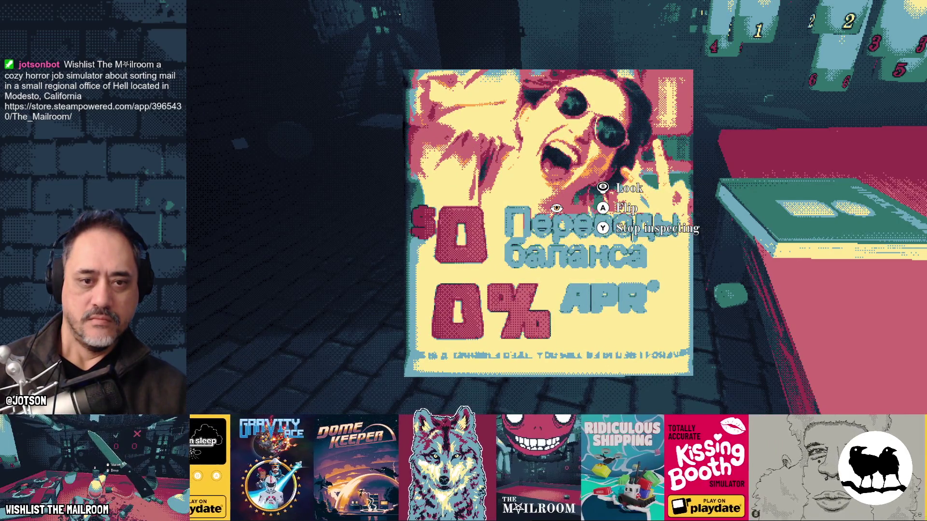
{"action": "right_click", "coordinate": [556, 207]}
{"action": "left_click", "coordinate": [556, 208]}
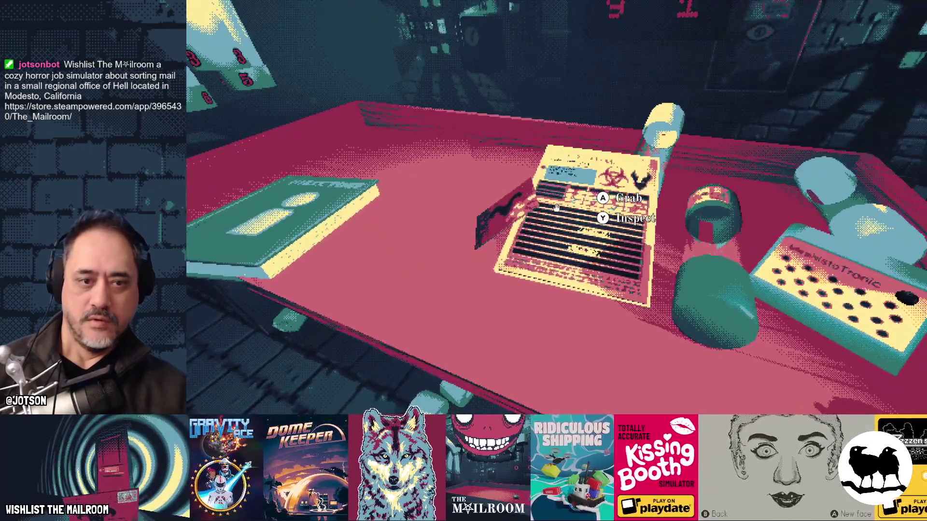
- Set the Confidential package on the desk, then pick up and read both sides of the VOTE flyer
{"action": "left_click", "coordinate": [556, 208]}
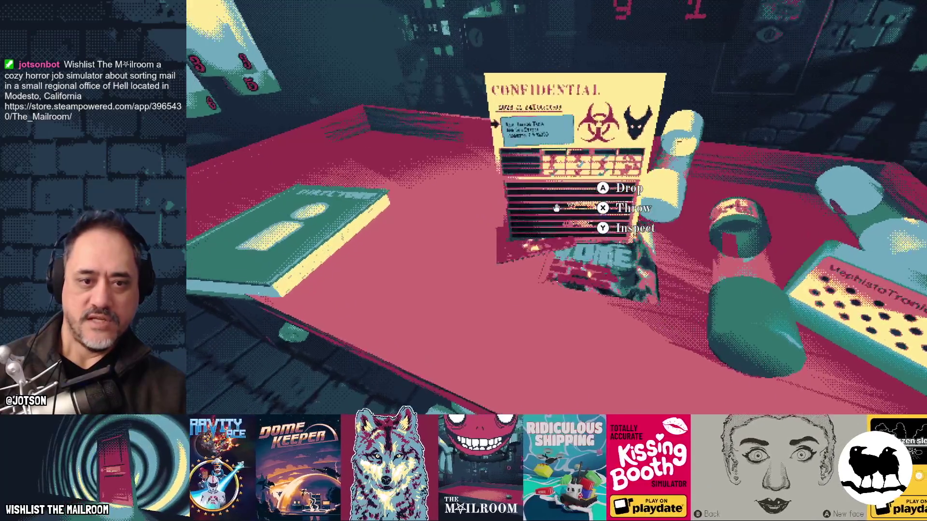
{"action": "left_click", "coordinate": [556, 208]}
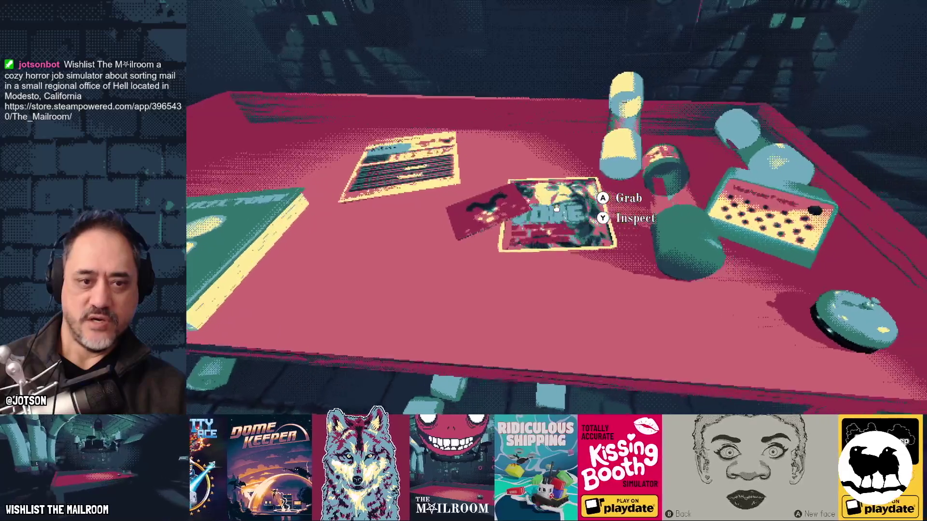
{"action": "left_click", "coordinate": [556, 208]}
{"action": "right_click", "coordinate": [556, 207]}
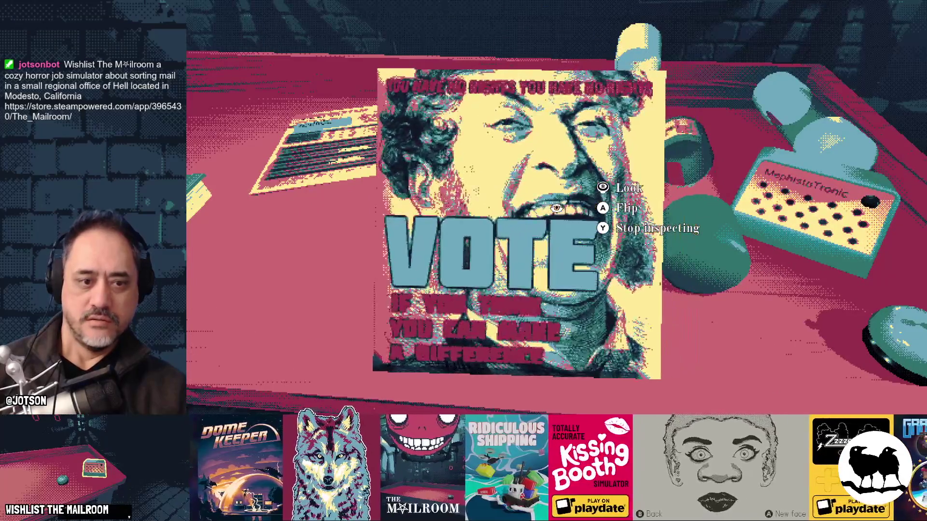
{"action": "left_click", "coordinate": [556, 208]}
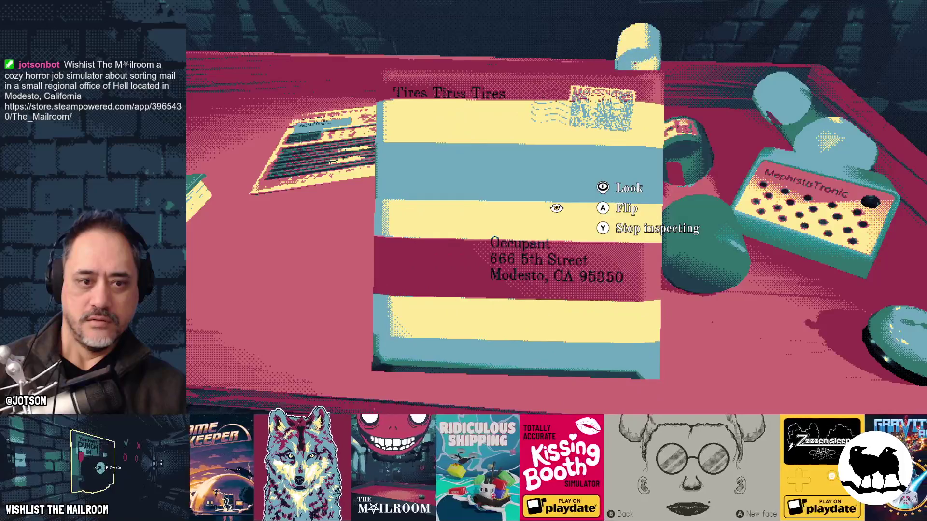
{"action": "left_click", "coordinate": [556, 208]}
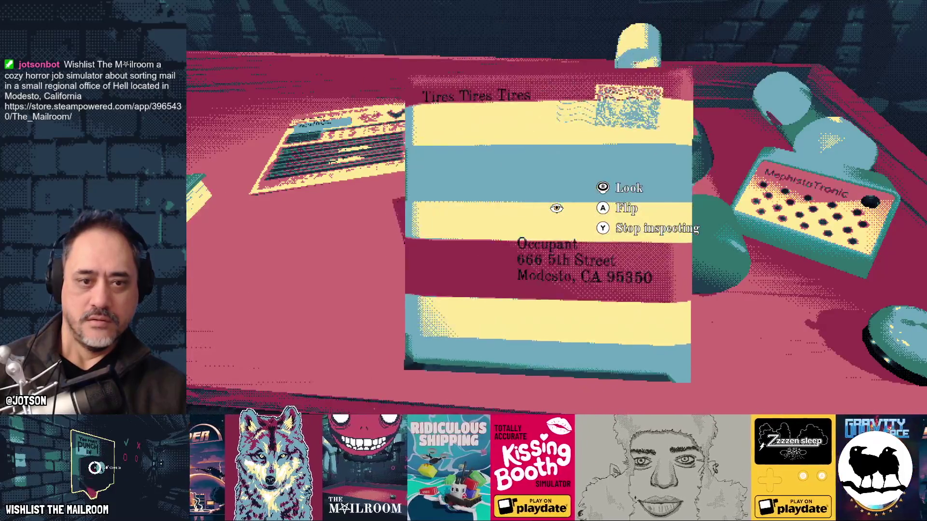
{"action": "right_click", "coordinate": [556, 208]}
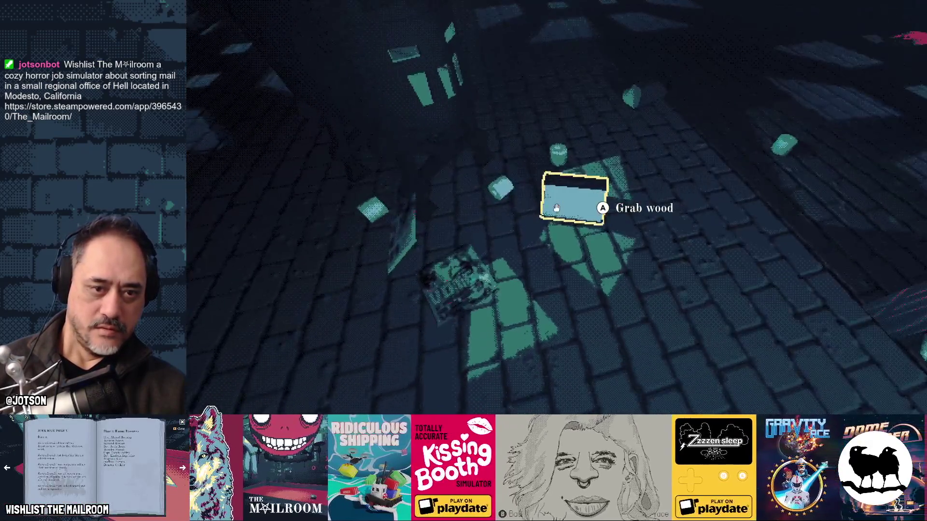
- Light the furnace creature and burn the VOTE flyer to ash
{"action": "left_click", "coordinate": [556, 208]}
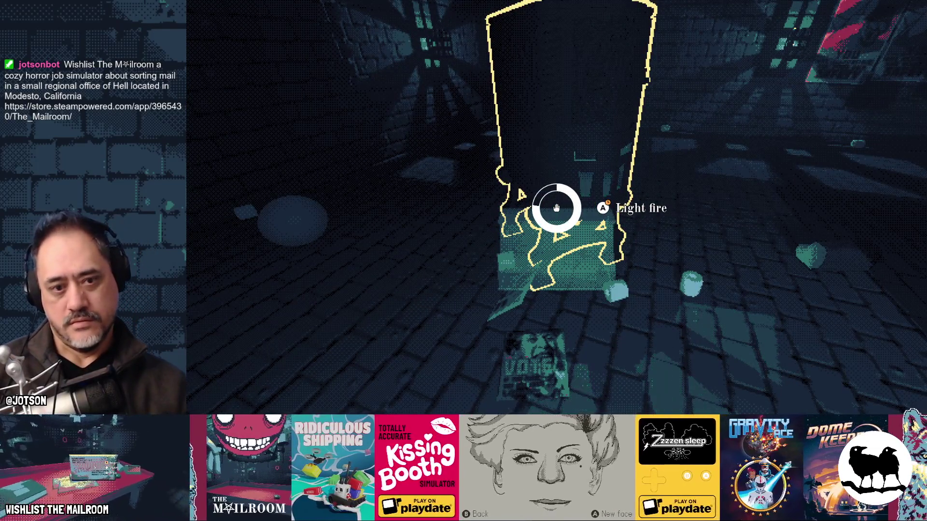
{"action": "left_click", "coordinate": [556, 208]}
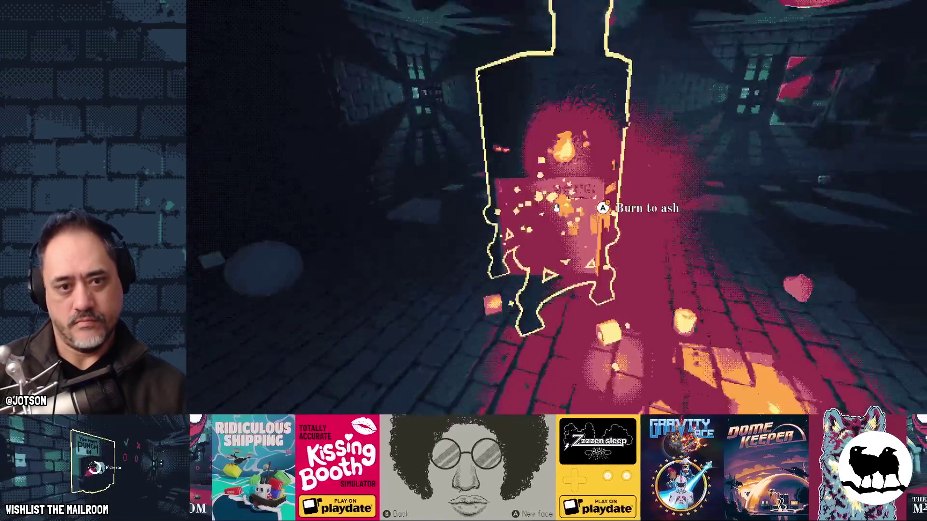
{"action": "left_click", "coordinate": [556, 207]}
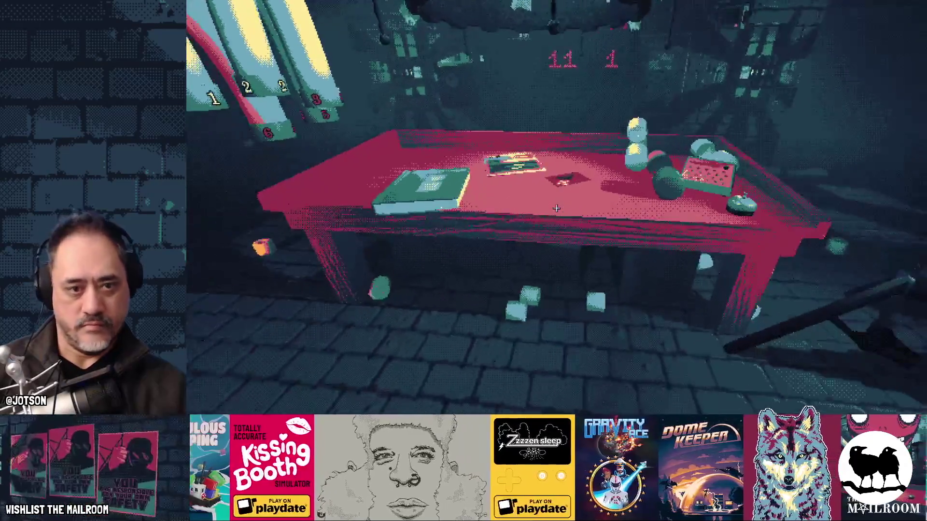
- Inspect the Confidential document, put it back, and open the directory book
{"action": "right_click", "coordinate": [556, 207]}
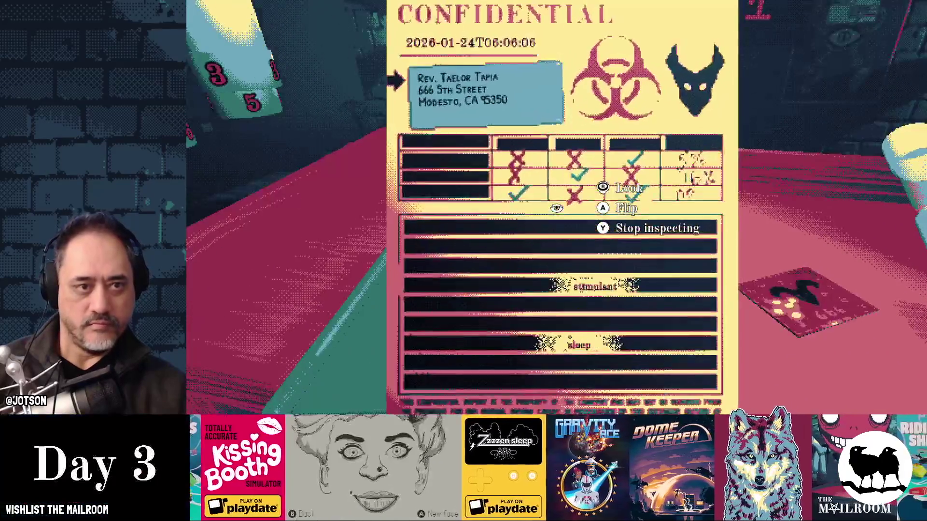
{"action": "right_click", "coordinate": [556, 207]}
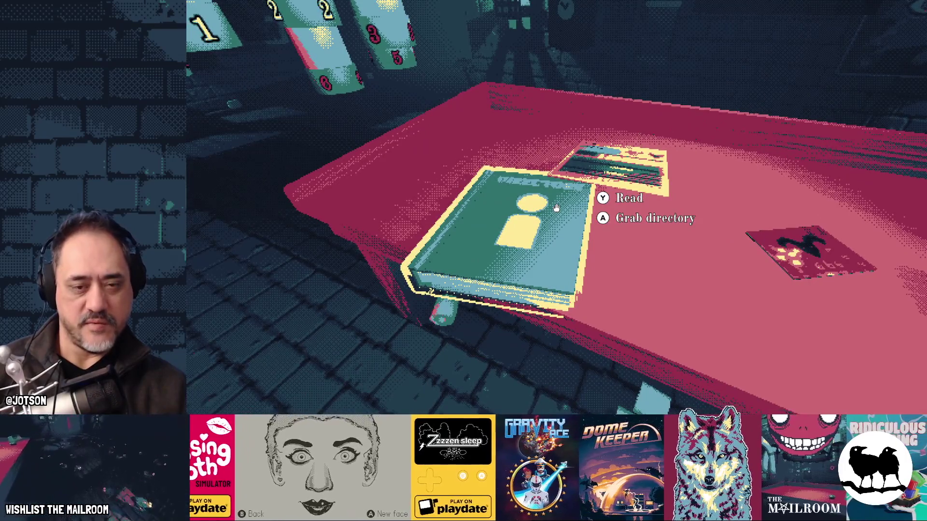
{"action": "right_click", "coordinate": [555, 208]}
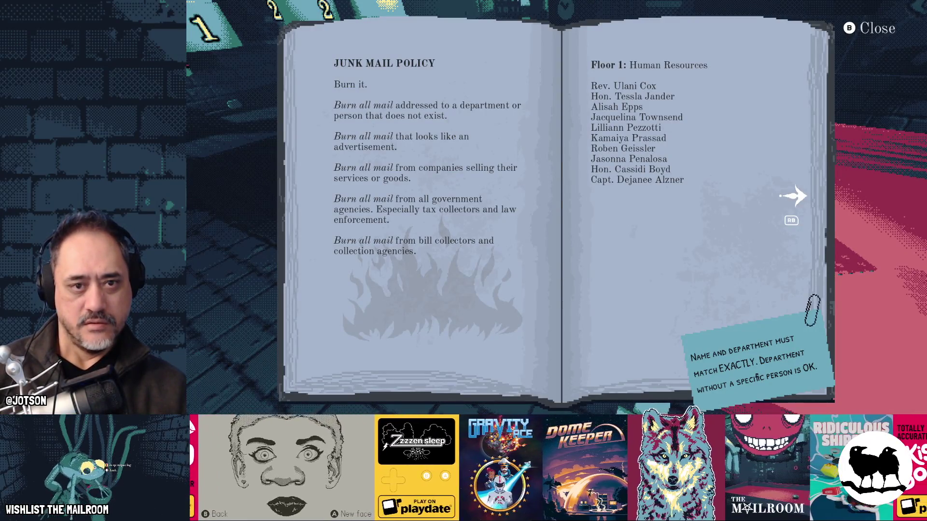
- Check the directory's Floor 2: Contracts page, close it, and pick up the confidential paper
{"action": "key", "text": "Right"}
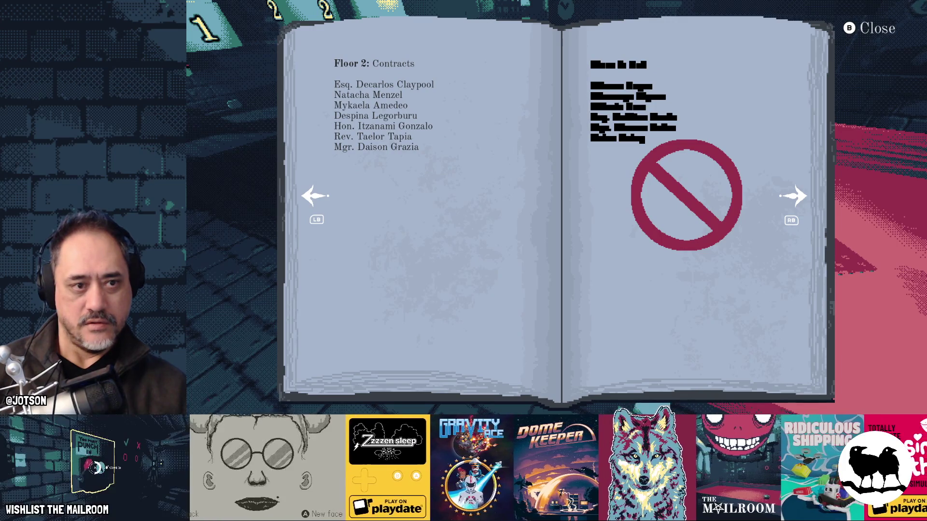
{"action": "key", "text": "Escape"}
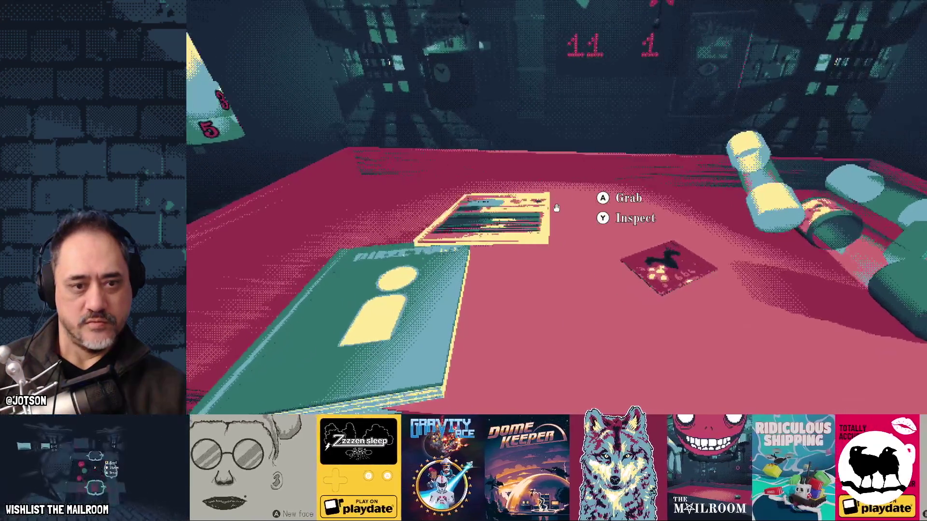
{"action": "left_click", "coordinate": [556, 207]}
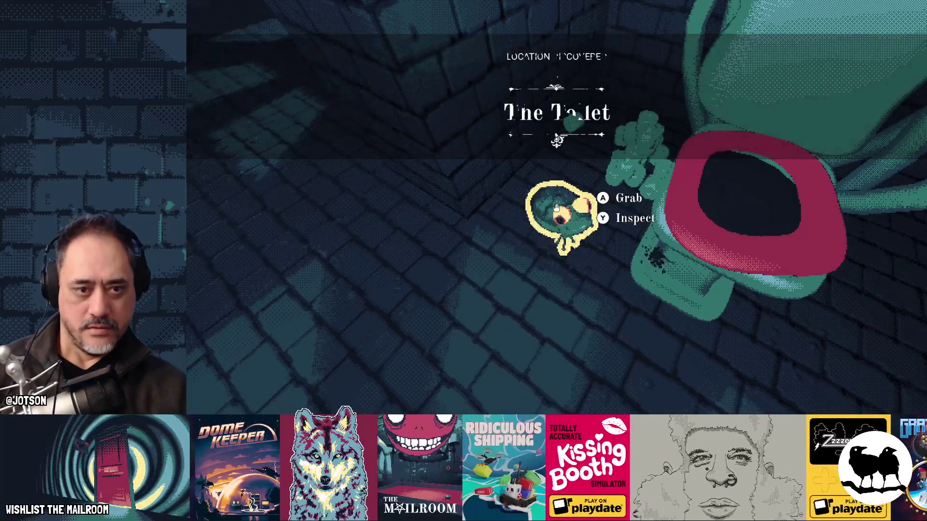
- Carry the frog from the toilet to the sorting table and pick up the box there
{"action": "left_click", "coordinate": [556, 207]}
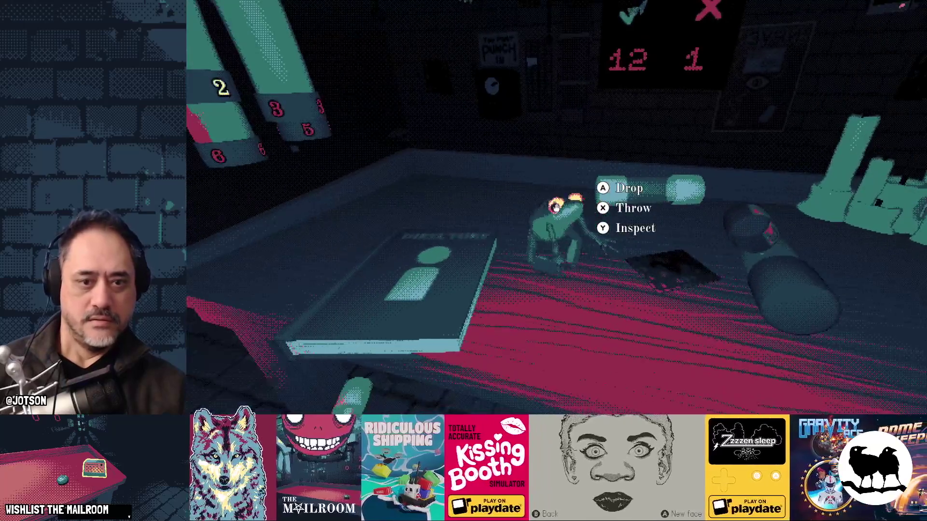
{"action": "left_click", "coordinate": [556, 207]}
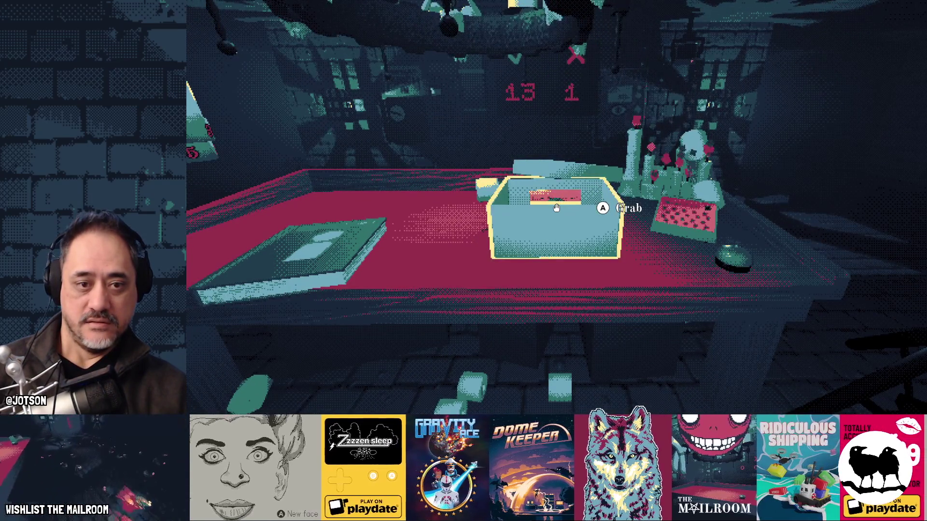
{"action": "left_click", "coordinate": [556, 207]}
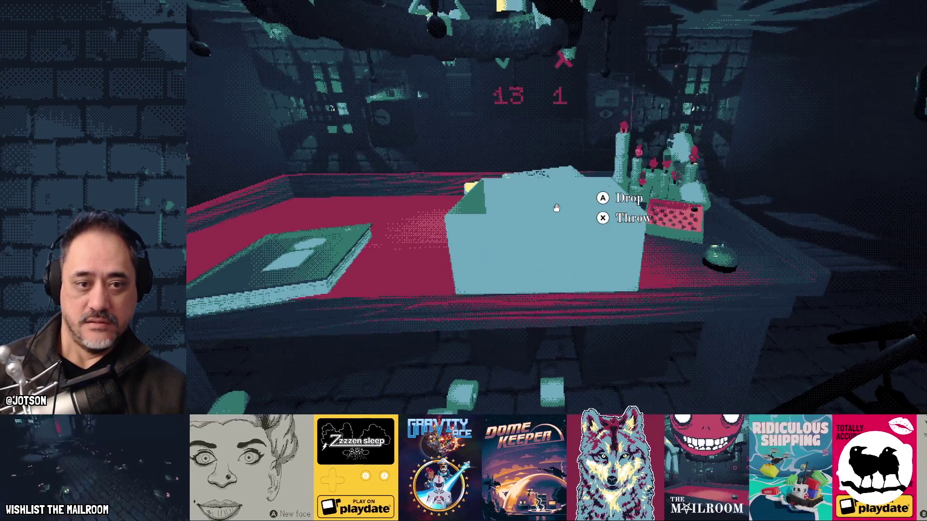
- Open the box, drop the frog, and read its note 'Process the frog and send its parts to the lab'
{"action": "left_click", "coordinate": [556, 207]}
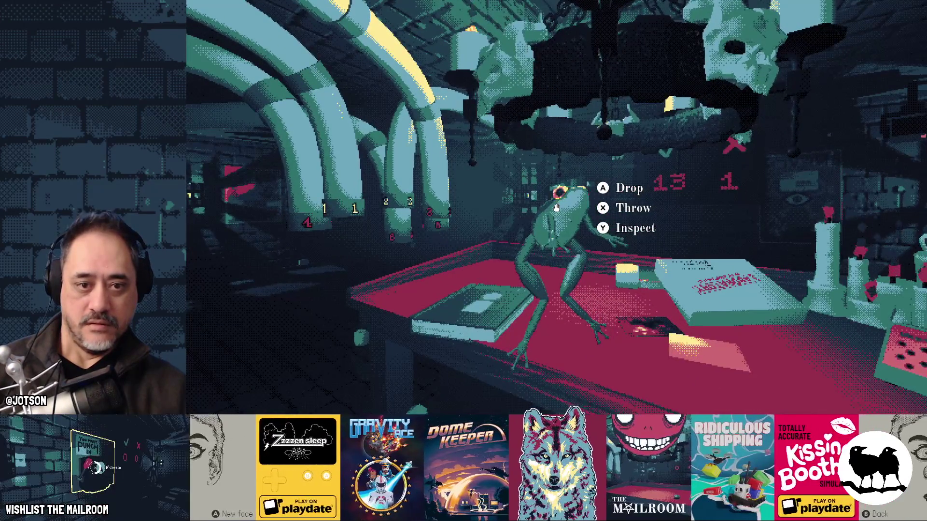
{"action": "left_click", "coordinate": [556, 207]}
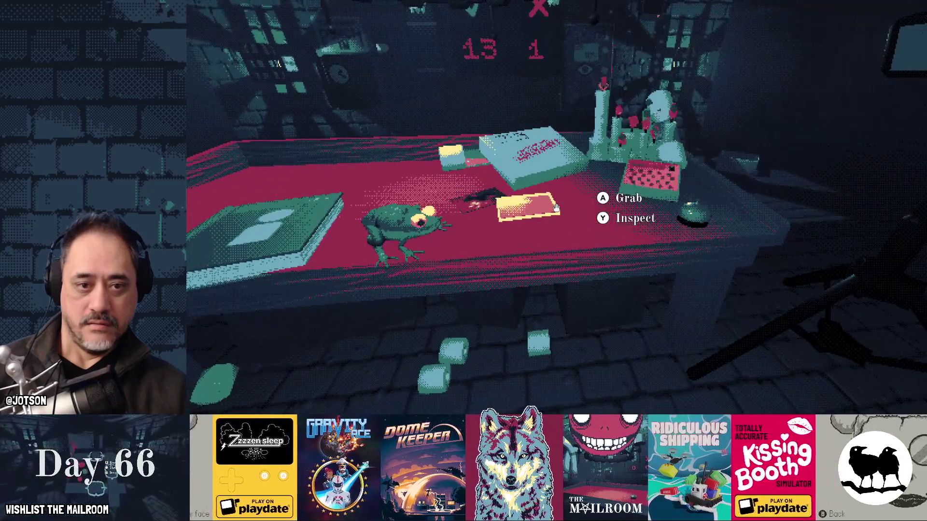
{"action": "right_click", "coordinate": [556, 207]}
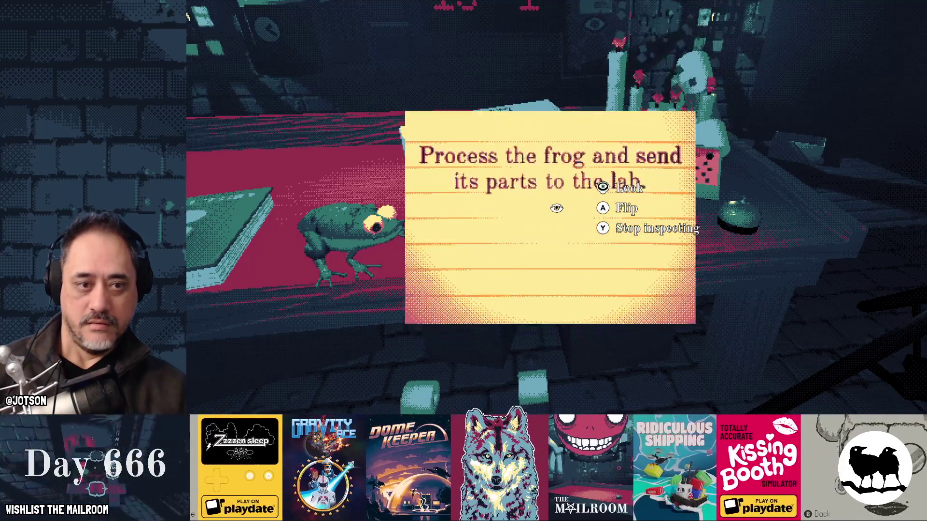
{"action": "right_click", "coordinate": [556, 208]}
{"action": "left_click", "coordinate": [556, 207]}
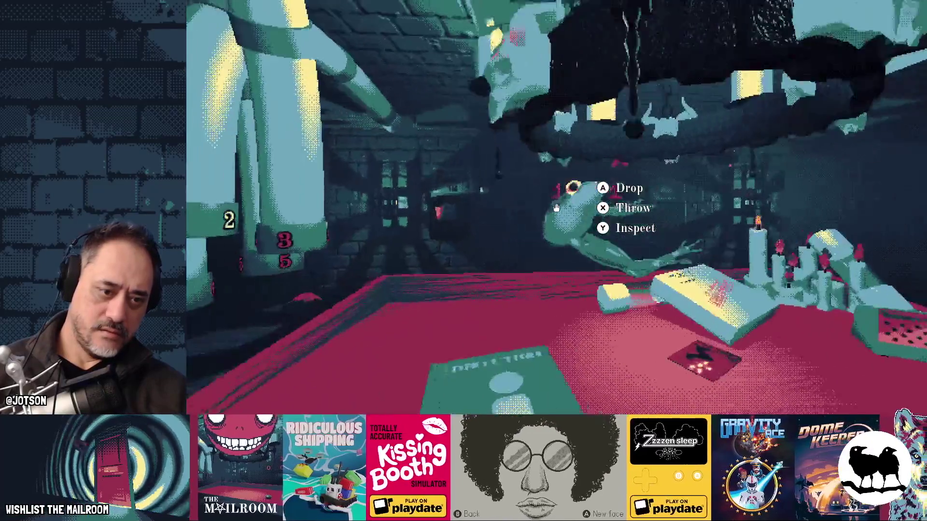
- Leave the frog on the table, fetch the red key, and unlock and open the locked door
{"action": "left_click", "coordinate": [556, 208]}
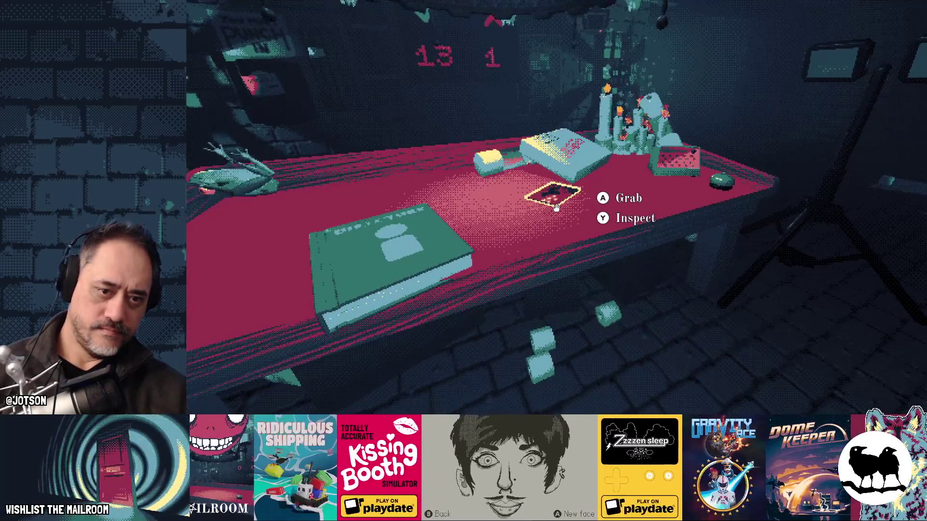
{"action": "key", "text": "w"}
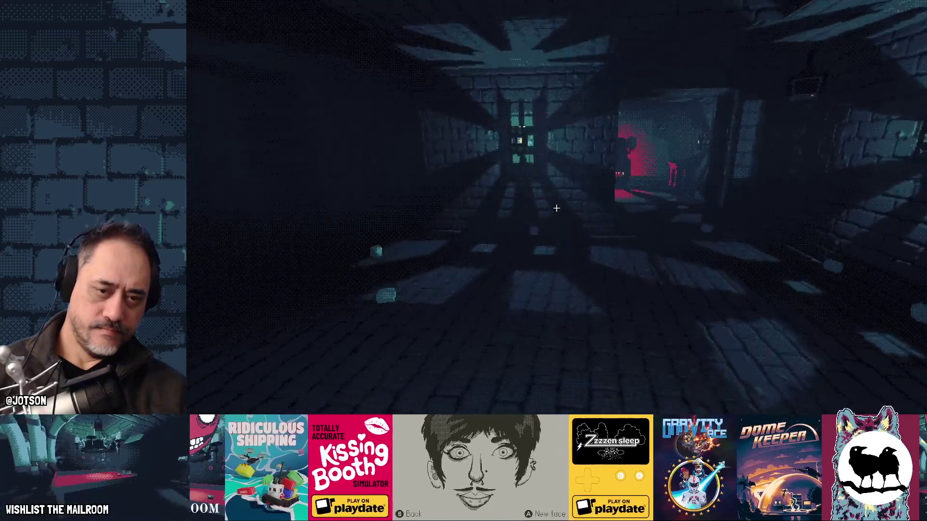
{"action": "key", "text": "w"}
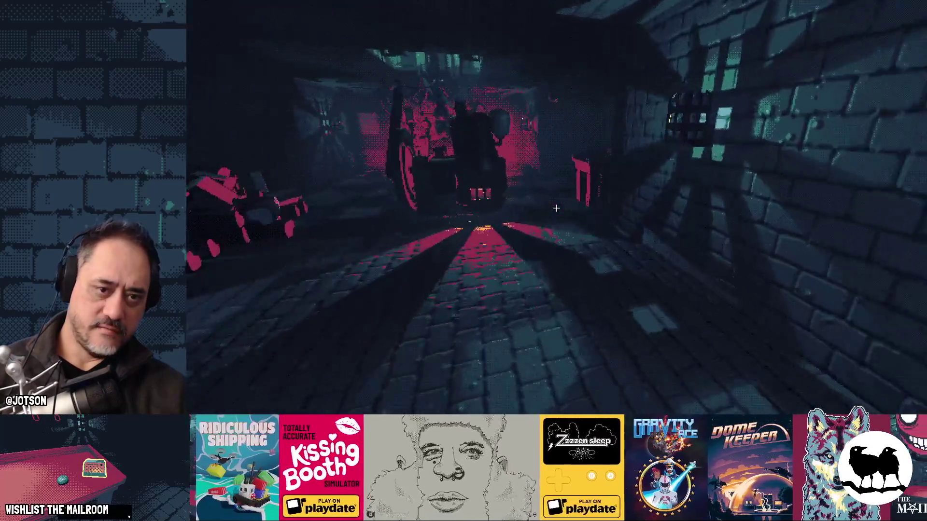
{"action": "key", "text": "w"}
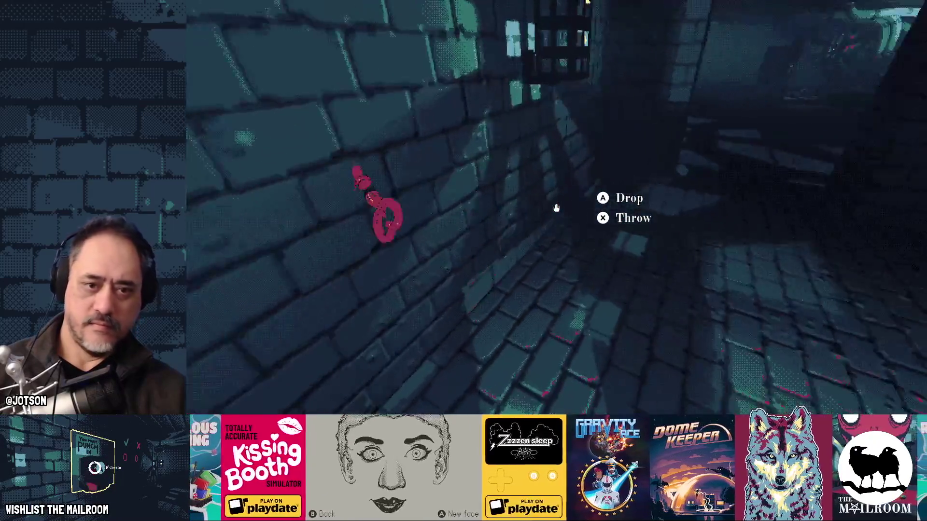
{"action": "key", "text": "w"}
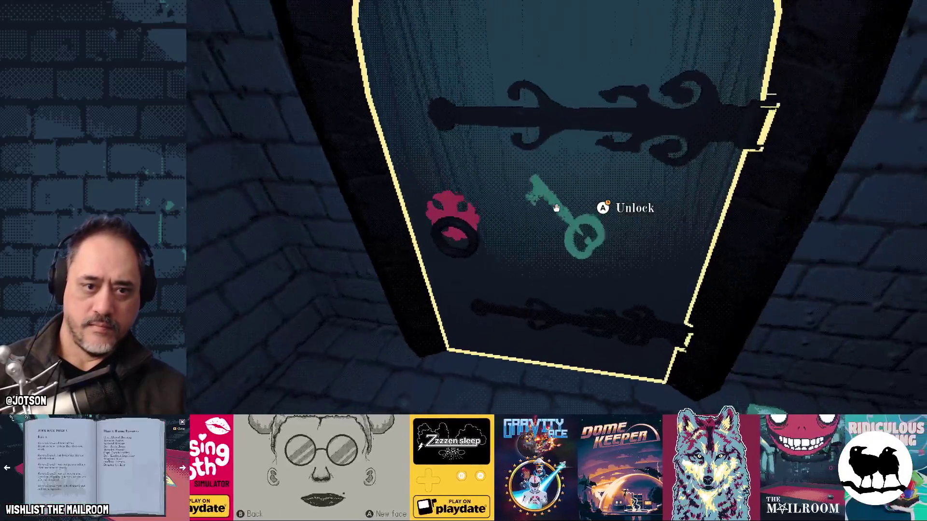
{"action": "left_click", "coordinate": [555, 207]}
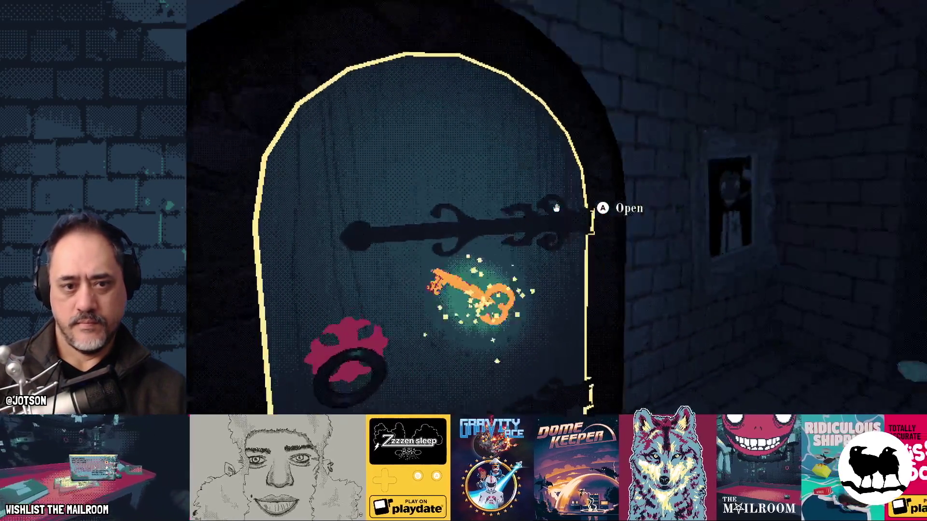
{"action": "left_click", "coordinate": [556, 208]}
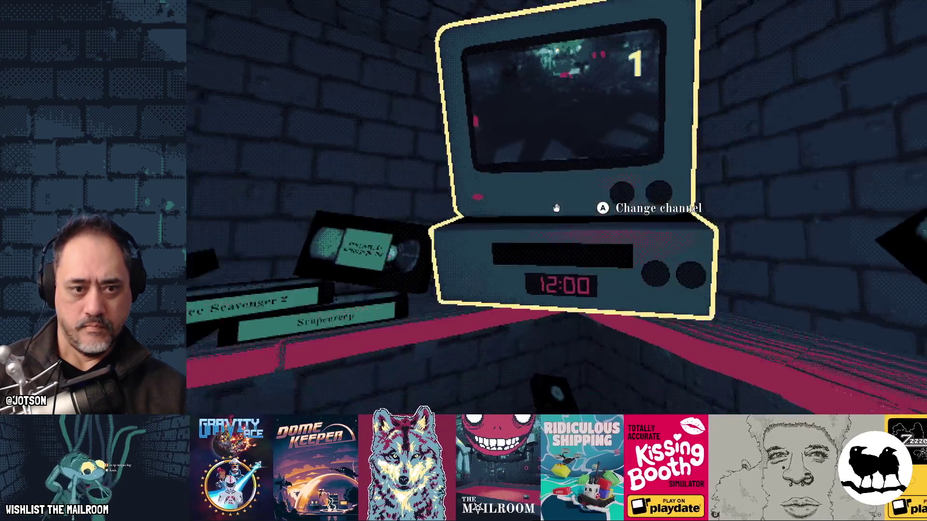
- Walk through the brick archway and dark room up to the punch clock
{"action": "key", "text": "w"}
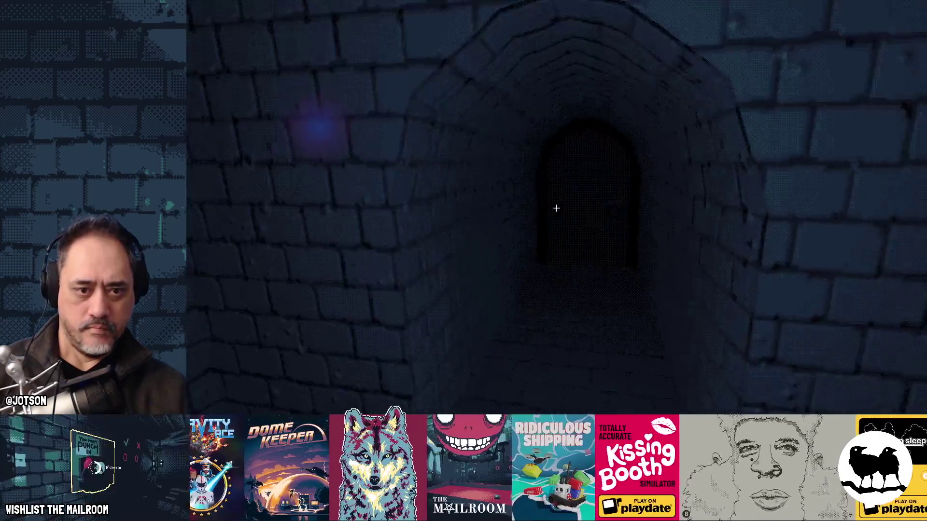
{"action": "key", "text": "w"}
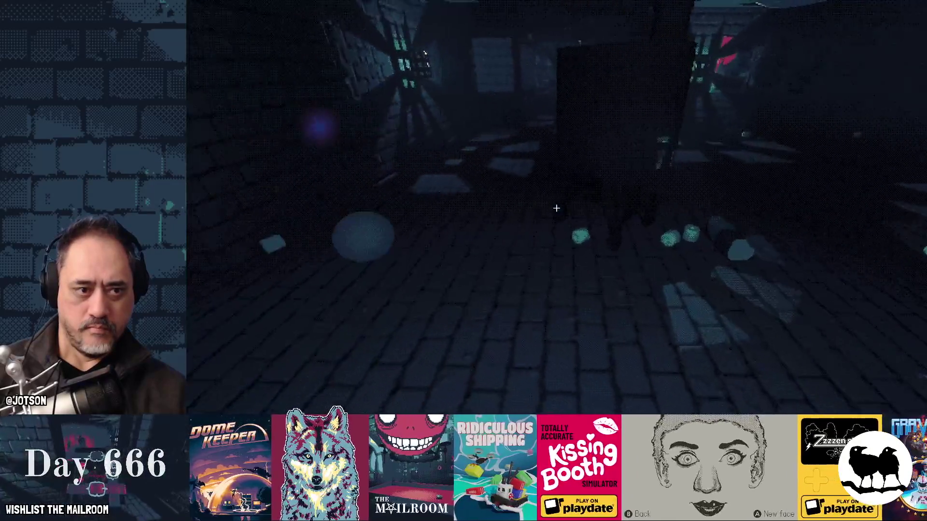
{"action": "key", "text": "w"}
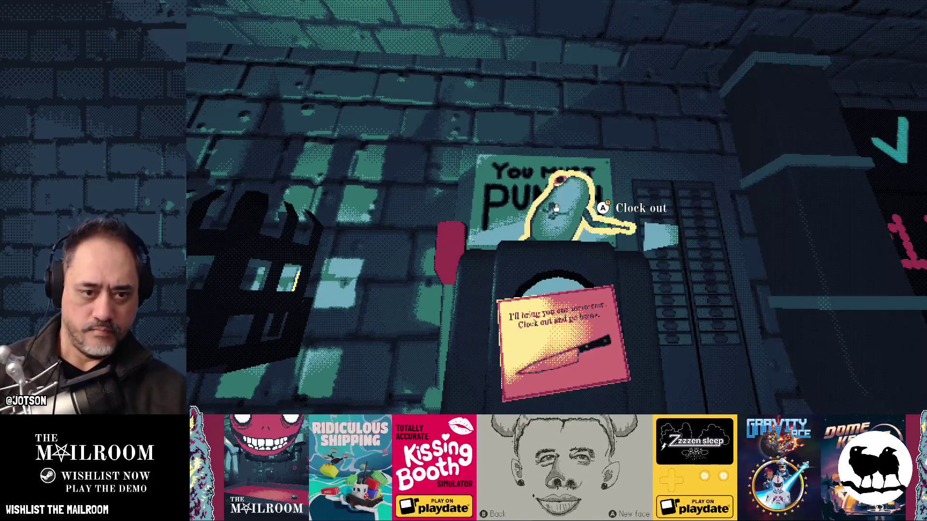
- Set the frog on the punch clock, clock out, and highlight Menu on the Day 1 end screen
{"action": "left_click", "coordinate": [556, 208]}
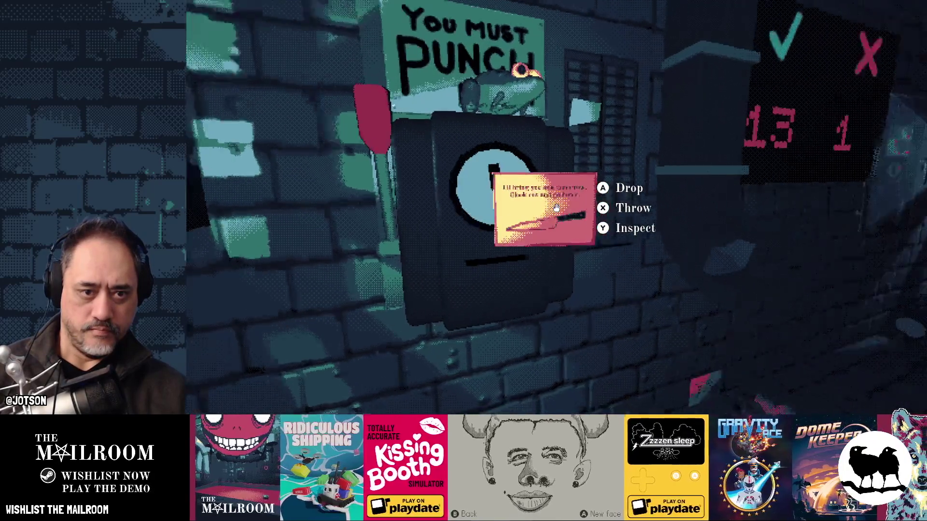
{"action": "left_click", "coordinate": [556, 207]}
{"action": "left_click", "coordinate": [556, 208]}
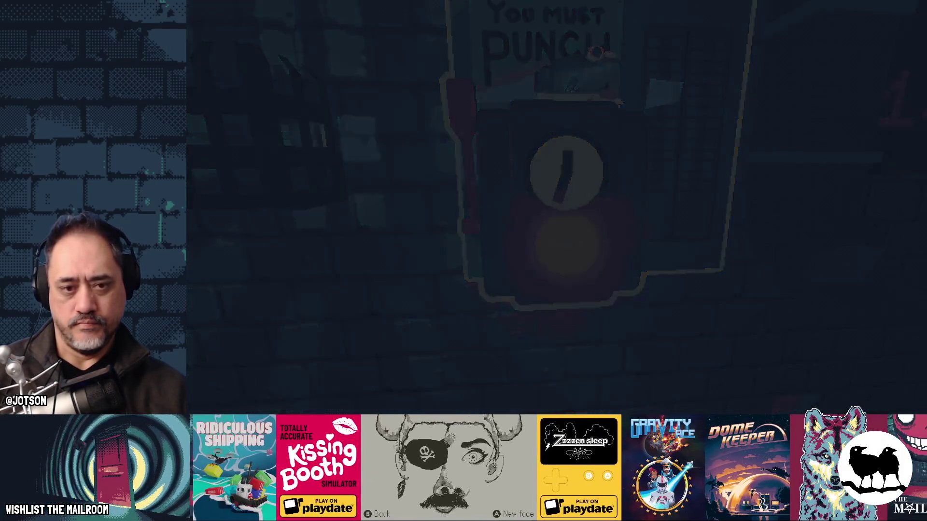
{"action": "key", "text": "Down"}
{"action": "key", "text": "Down"}
{"action": "key", "text": "Down"}
{"action": "key", "text": "Up"}
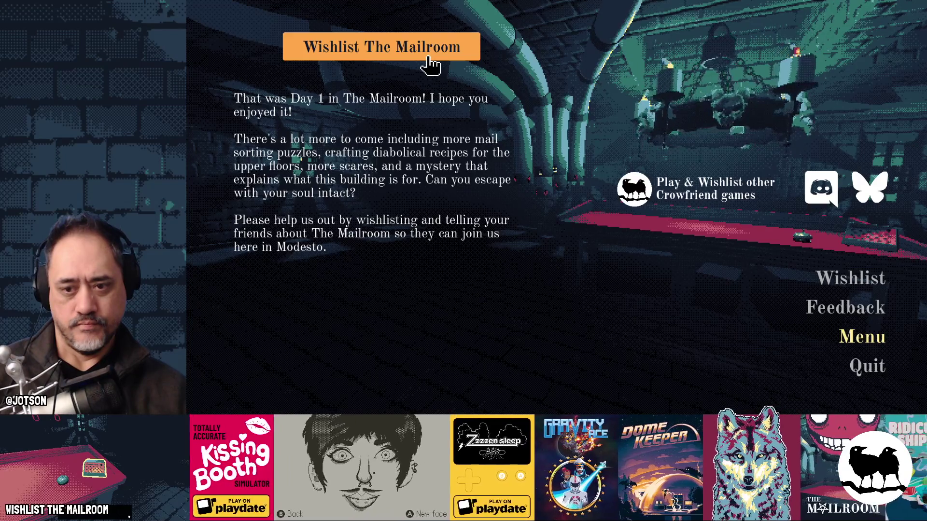
- Start a fresh demo from the hidden Testing menu, then skip the door intro with 'skip'
{"action": "key", "text": "Return"}
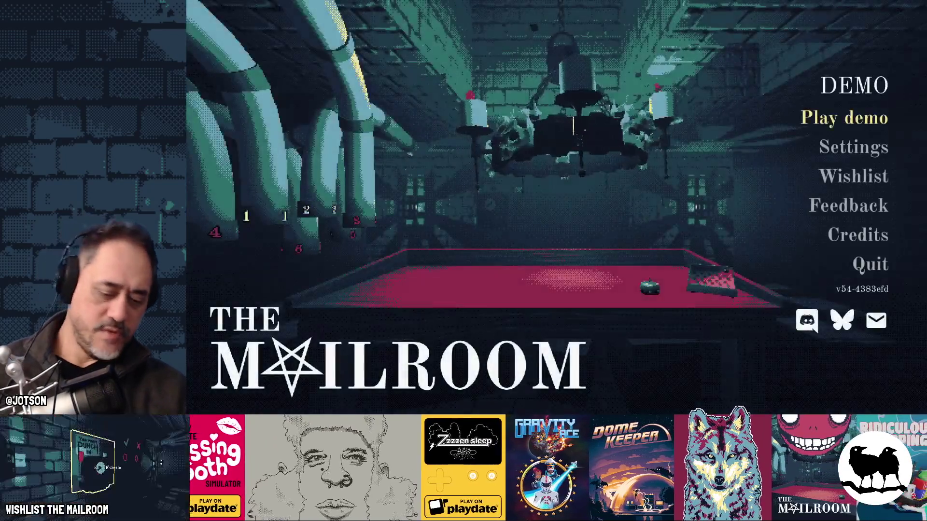
{"action": "key", "text": "ctrl+shift+t"}
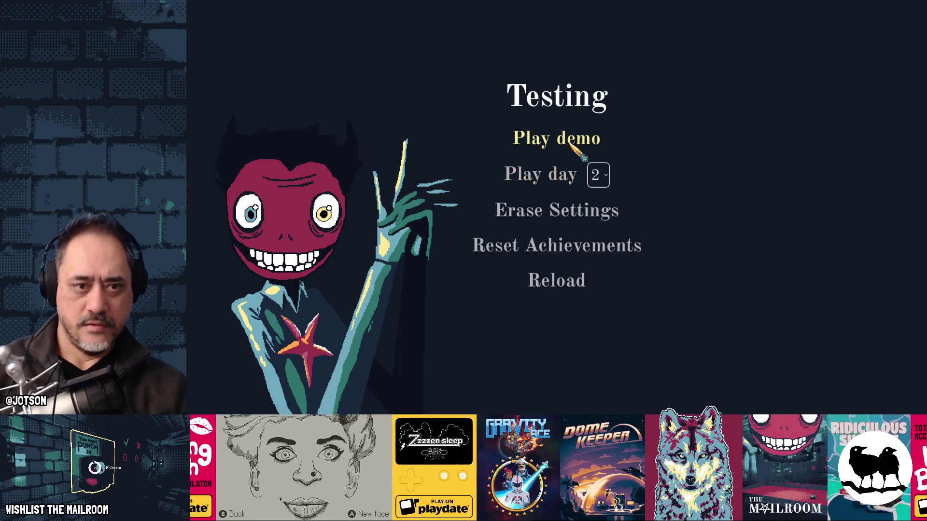
{"action": "left_click", "coordinate": [569, 144]}
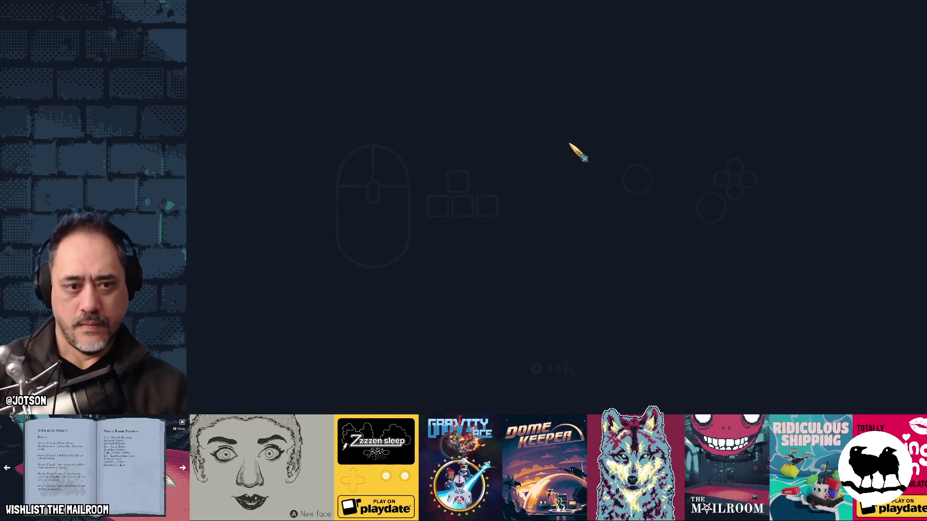
{"action": "left_click", "coordinate": [560, 376]}
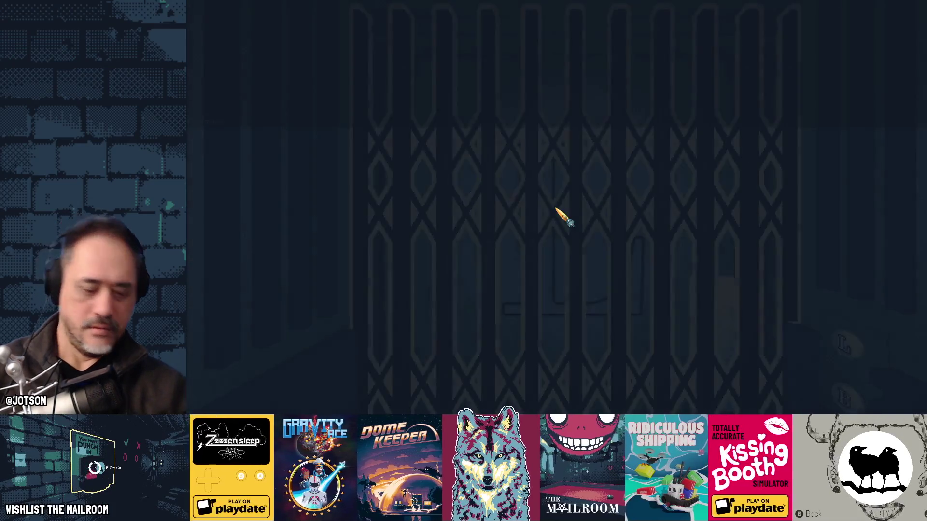
{"action": "type", "text": "skip"}
{"action": "key", "text": "Return"}
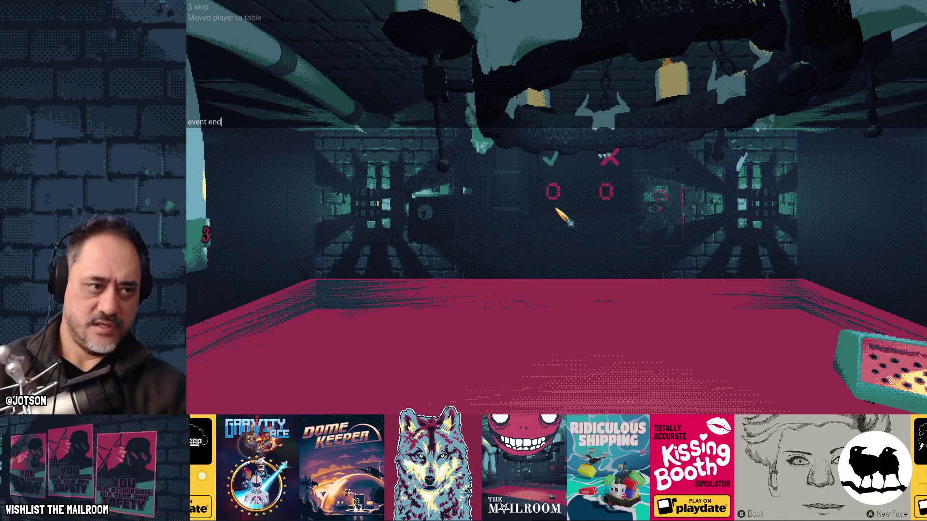
- End the current day's event with the 'event endday1' console command
{"action": "key", "text": "Return"}
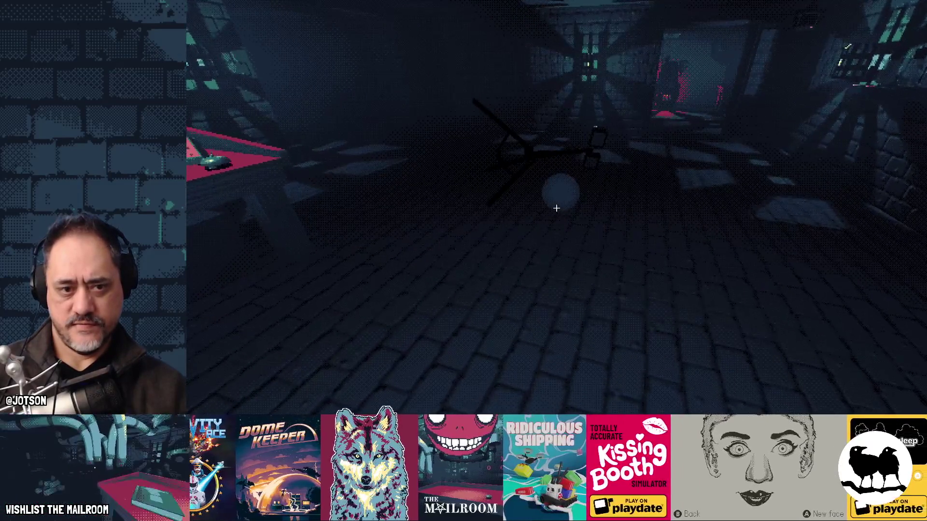
- Pick up and drop the red ball, then browse the pause menu's settings categories
{"action": "left_click", "coordinate": [556, 208]}
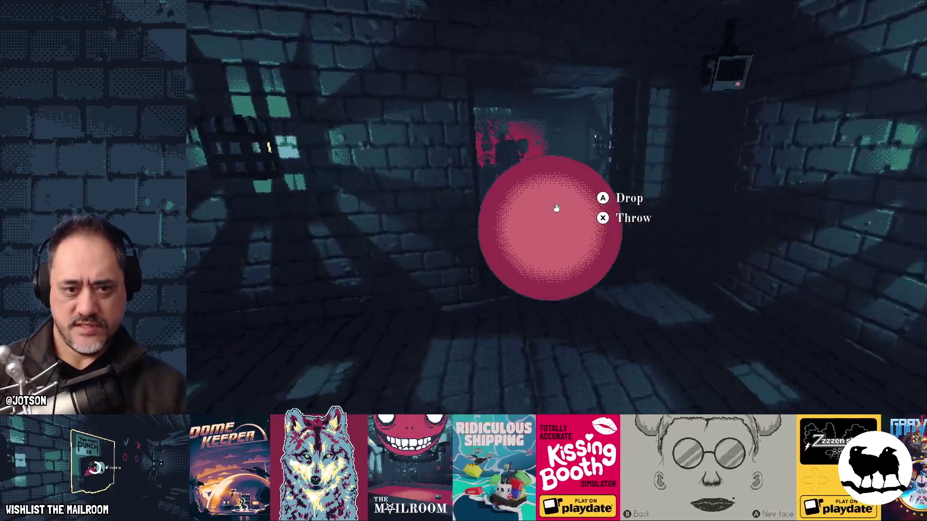
{"action": "left_click", "coordinate": [556, 208]}
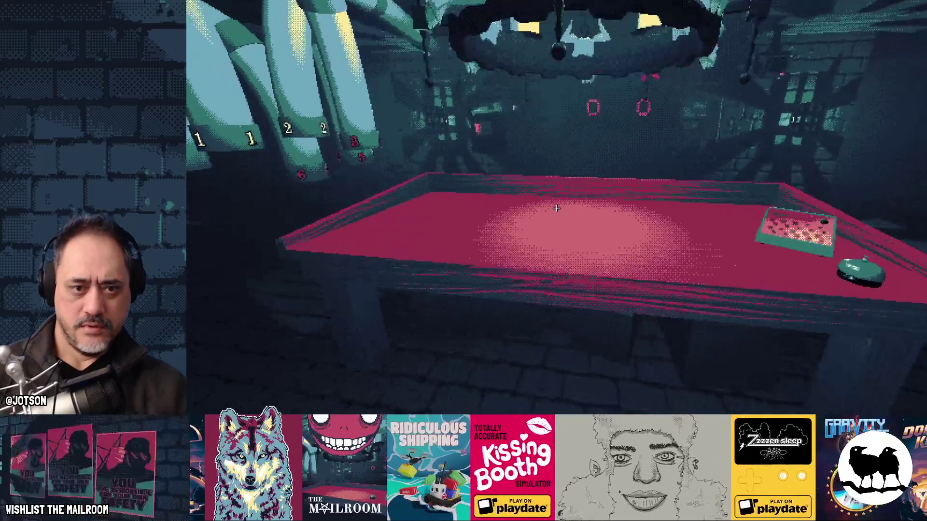
{"action": "key", "text": "Escape"}
{"action": "key", "text": "Return"}
{"action": "key", "text": "e"}
{"action": "key", "text": "e"}
{"action": "key", "text": "q"}
{"action": "key", "text": "q"}
{"action": "key", "text": "Escape"}
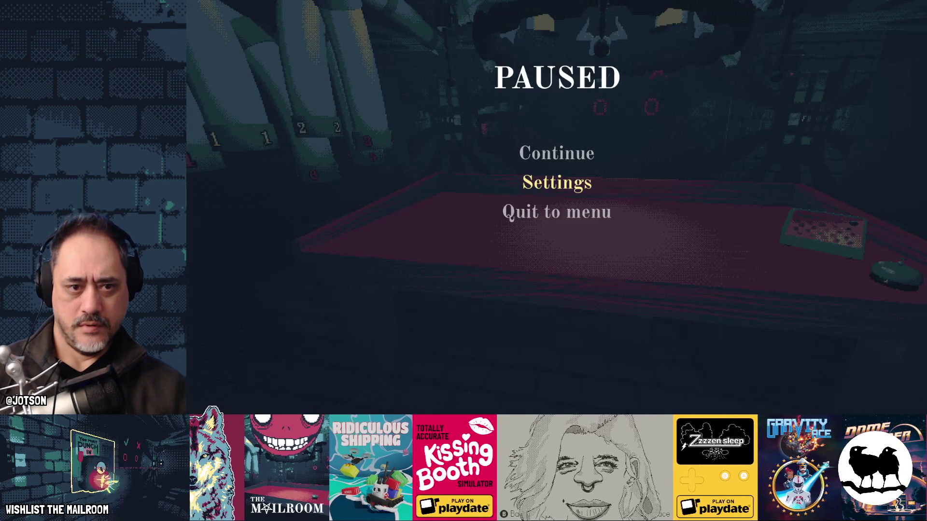
- Quit the day to the main menu, accepting the progress loss, and quit the game
{"action": "key", "text": "Return"}
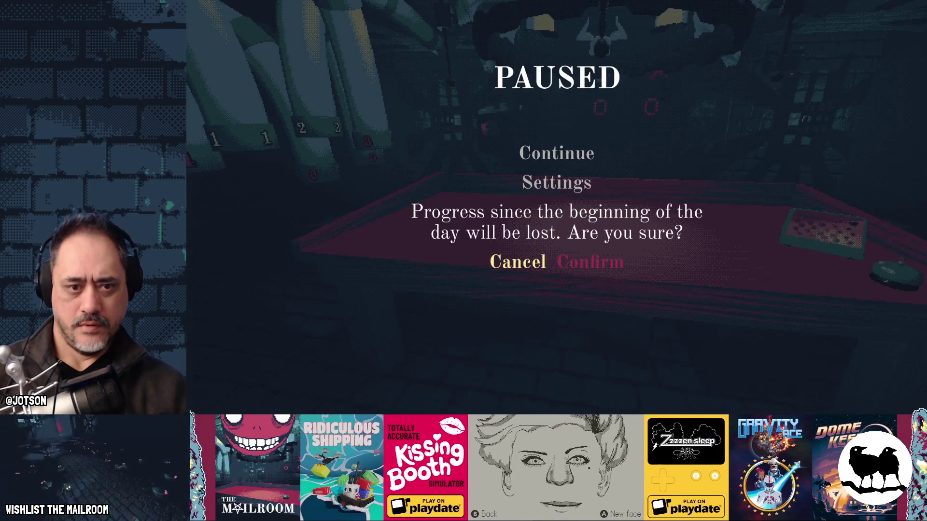
{"action": "key", "text": "Return"}
{"action": "key", "text": "Down"}
{"action": "key", "text": "Down"}
{"action": "key", "text": "Down"}
{"action": "key", "text": "Down"}
{"action": "key", "text": "Down"}
{"action": "key", "text": "Return"}
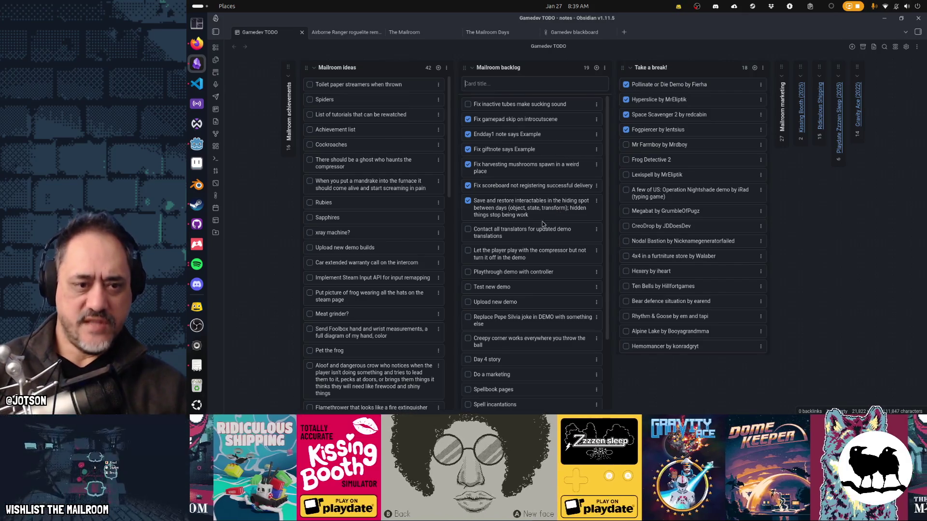
- Tick 'Playthrough demo with controller' and move the inactive-tubes card below the save-and-restore card
{"action": "left_click", "coordinate": [468, 273]}
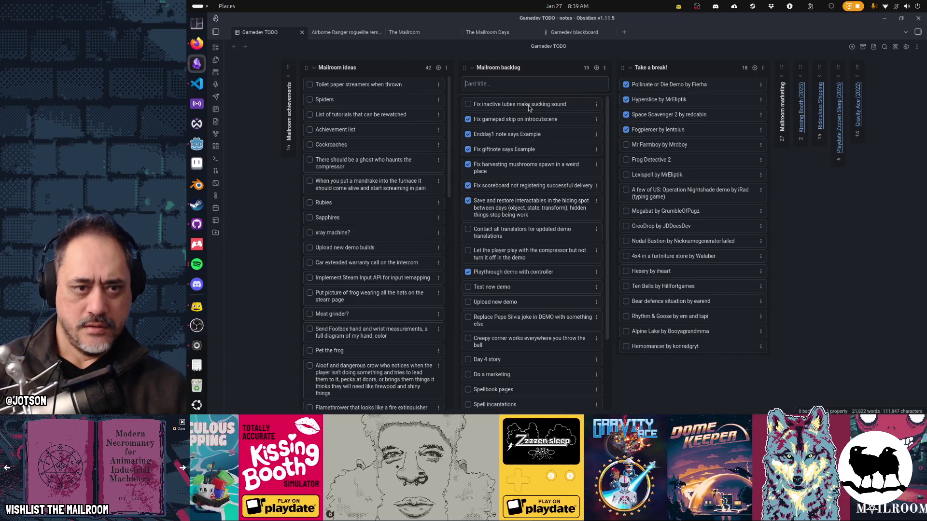
{"action": "left_click_drag", "start_coordinate": [528, 105], "coordinate": [531, 215]}
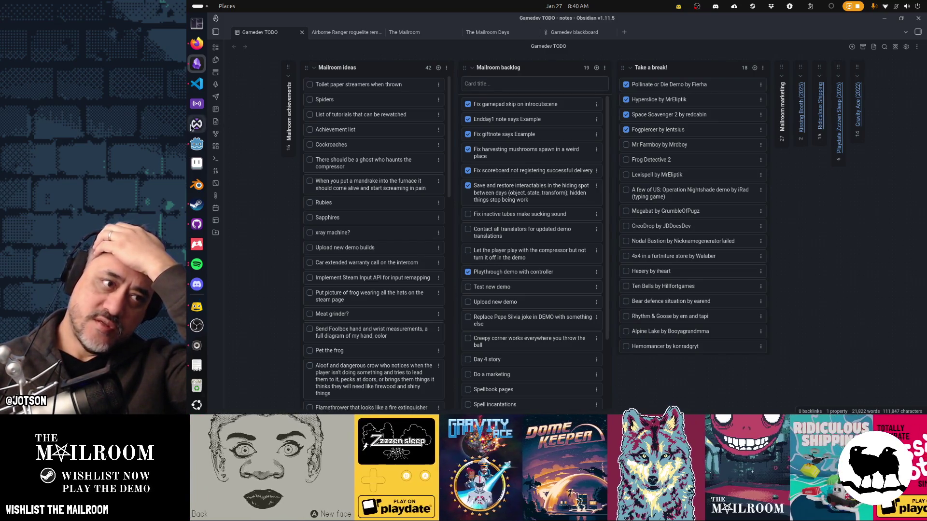
{"action": "left_click", "coordinate": [195, 145]}
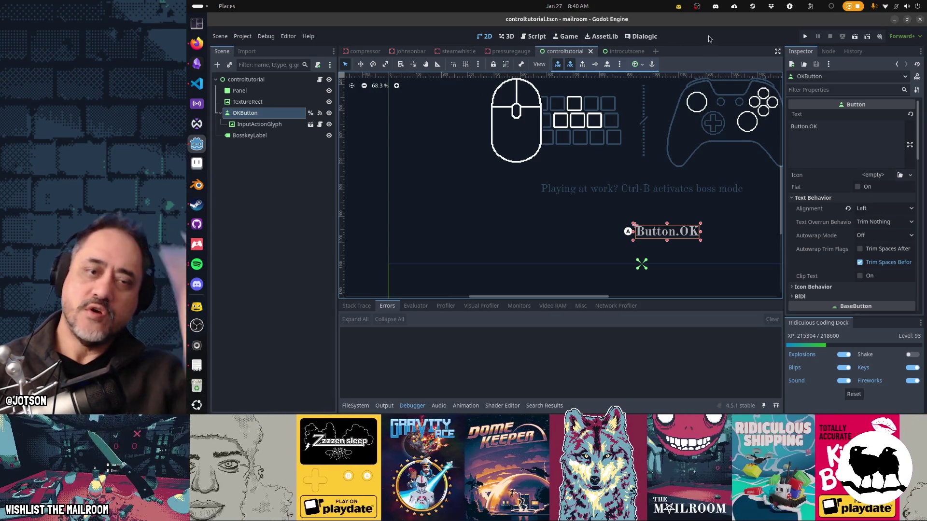
- Switch to the Script workspace and open tube.tscn through the quick resource search
{"action": "key", "text": "ctrl+F3"}
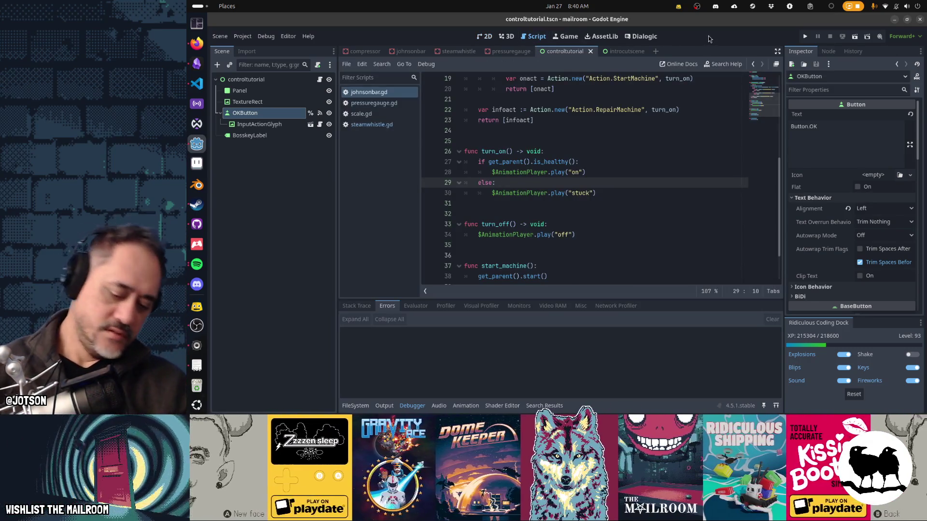
{"action": "key", "text": "shift+alt+o"}
{"action": "type", "text": "tube.tsc"}
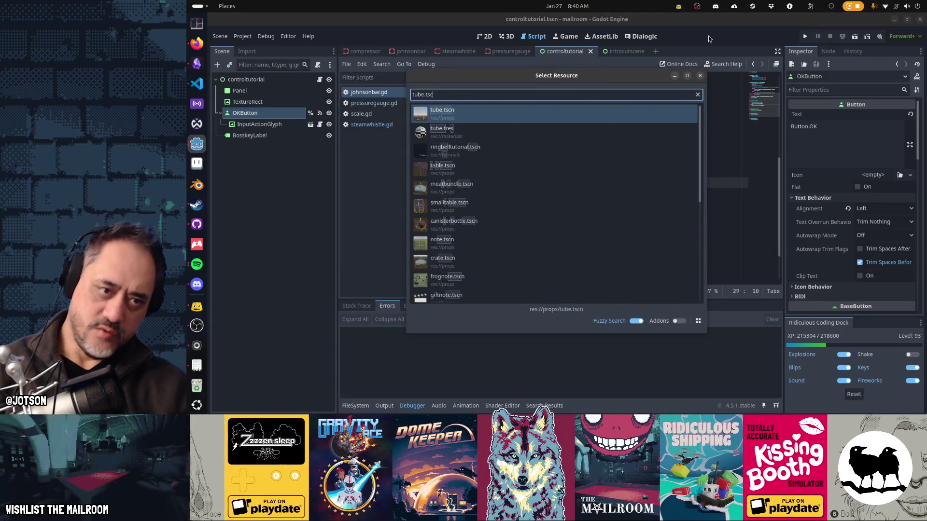
{"action": "key", "text": "Down"}
{"action": "key", "text": "Return"}
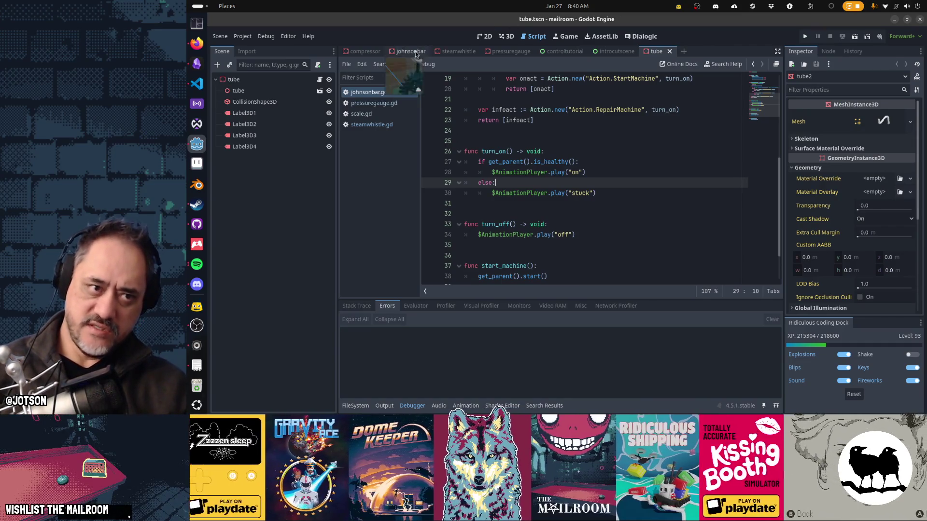
- Open the tube node's tube.gd script and read down through it
{"action": "left_click", "coordinate": [321, 81]}
{"action": "scroll", "coordinate": [603, 114], "scroll_direction": "down", "scroll_amount": 4}
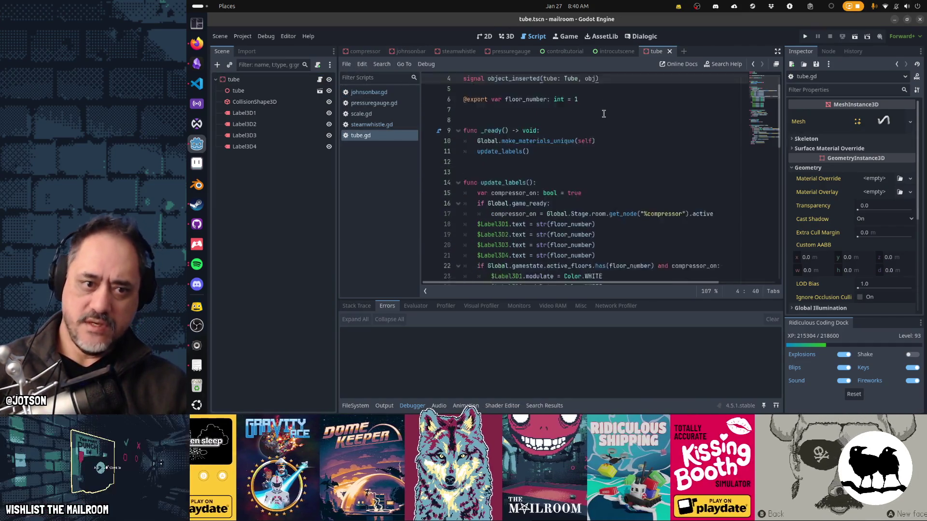
{"action": "scroll", "coordinate": [603, 114], "scroll_direction": "down", "scroll_amount": 7}
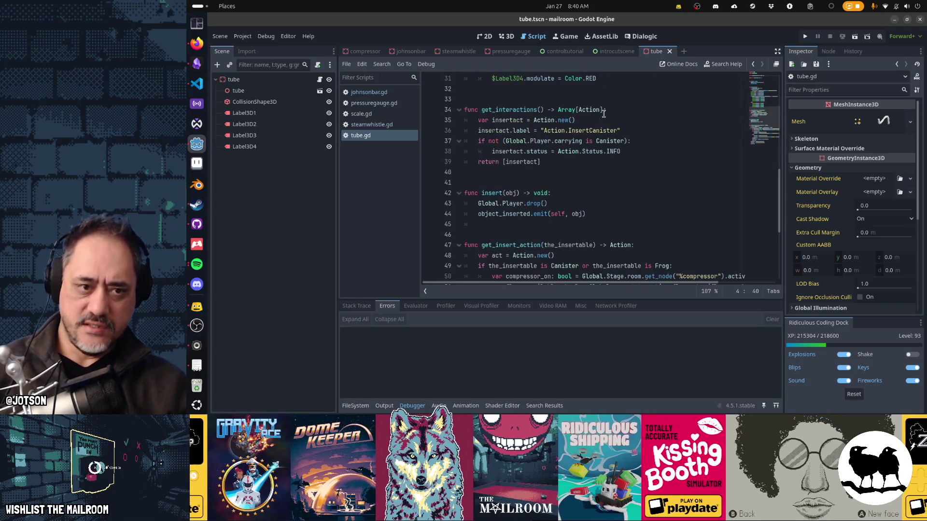
{"action": "scroll", "coordinate": [603, 114], "scroll_direction": "down", "scroll_amount": 4}
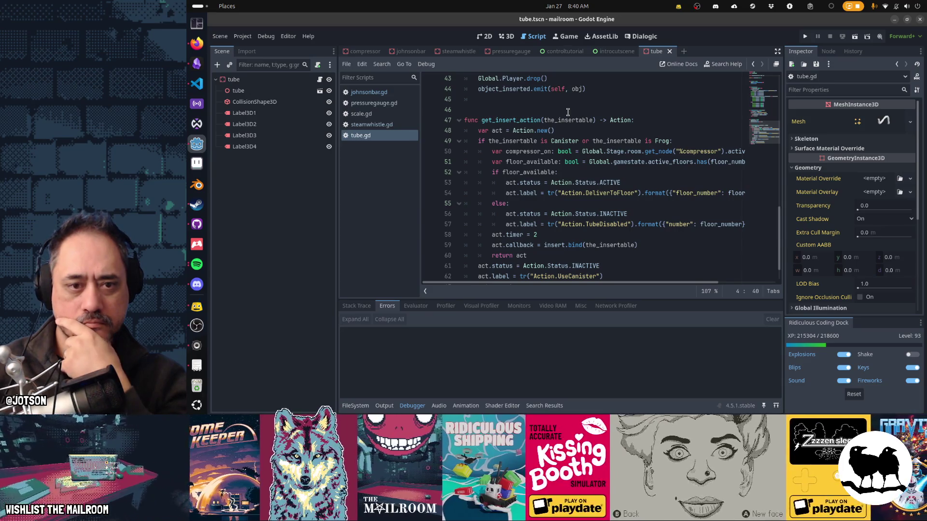
{"action": "scroll", "coordinate": [567, 112], "scroll_direction": "down", "scroll_amount": 1}
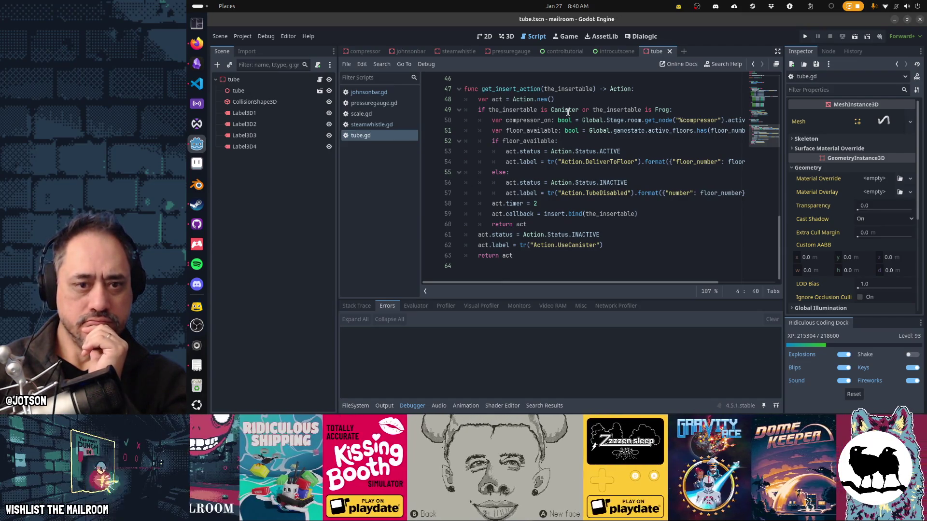
- Follow the insert reference on line 59 to its definition and read that code
{"action": "left_click", "coordinate": [533, 214]}
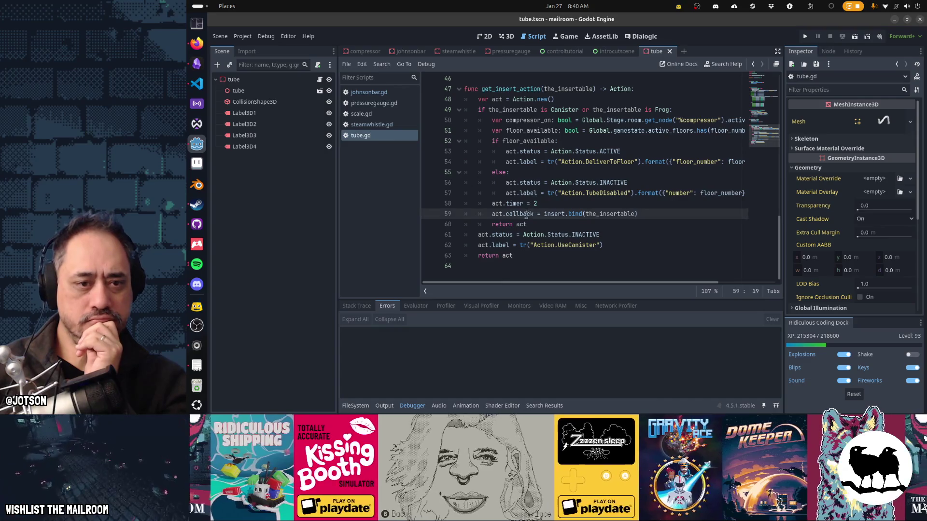
{"action": "left_click", "coordinate": [602, 215]}
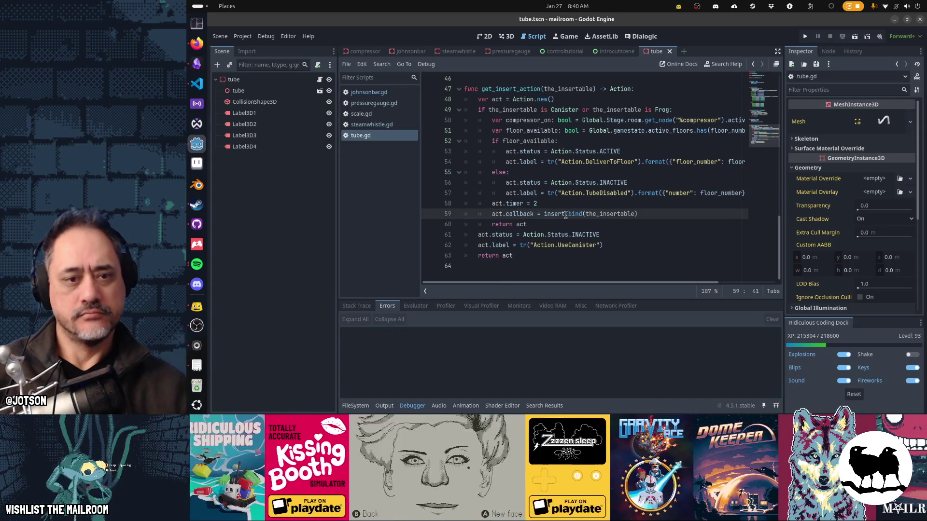
{"action": "left_click", "coordinate": [550, 214], "text": "ctrl"}
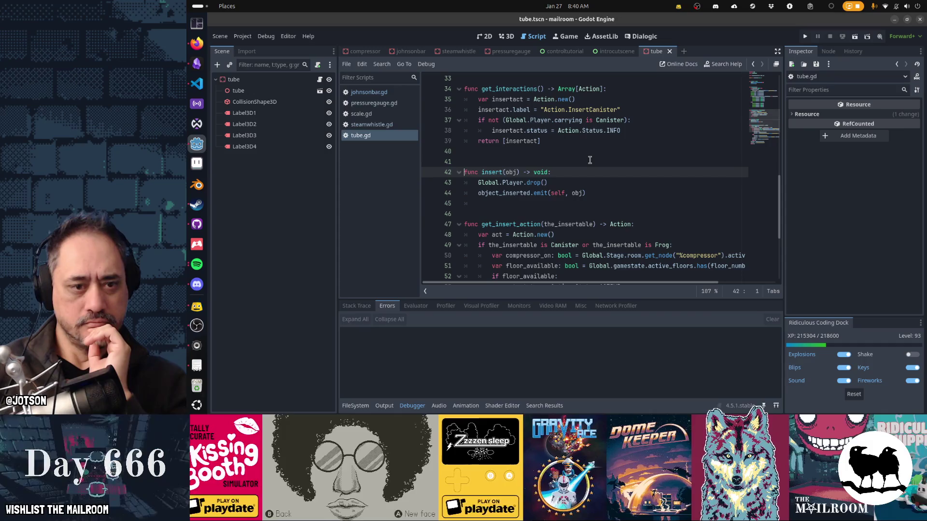
{"action": "scroll", "coordinate": [590, 160], "scroll_direction": "down", "scroll_amount": 1}
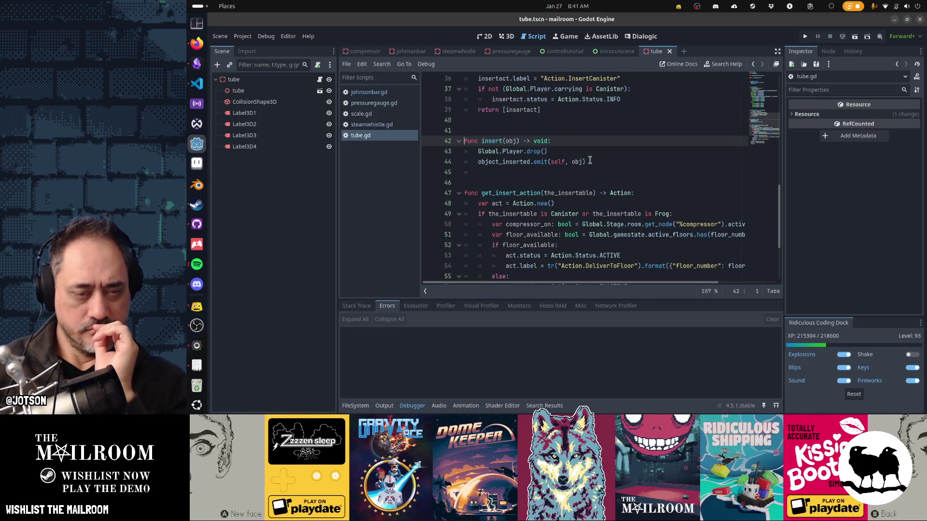
{"action": "scroll", "coordinate": [590, 160], "scroll_direction": "down", "scroll_amount": 1}
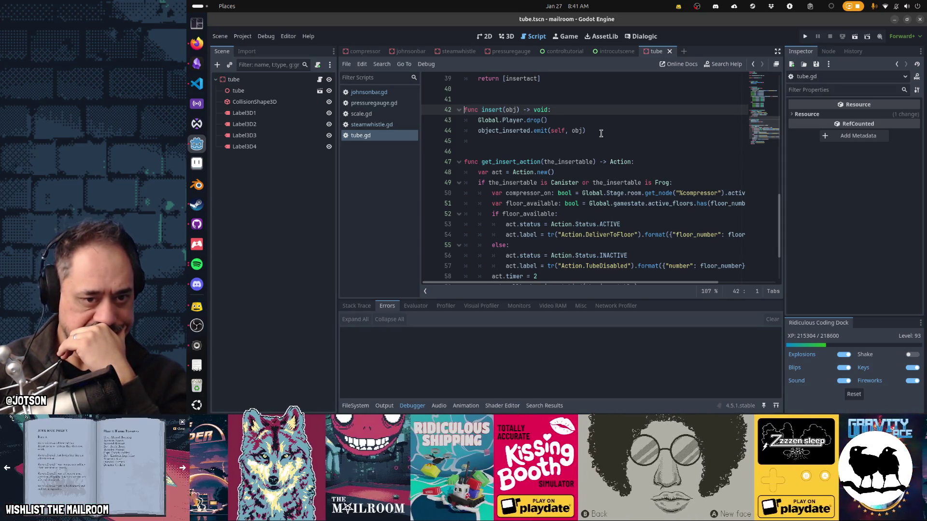
{"action": "scroll", "coordinate": [601, 133], "scroll_direction": "down", "scroll_amount": 1}
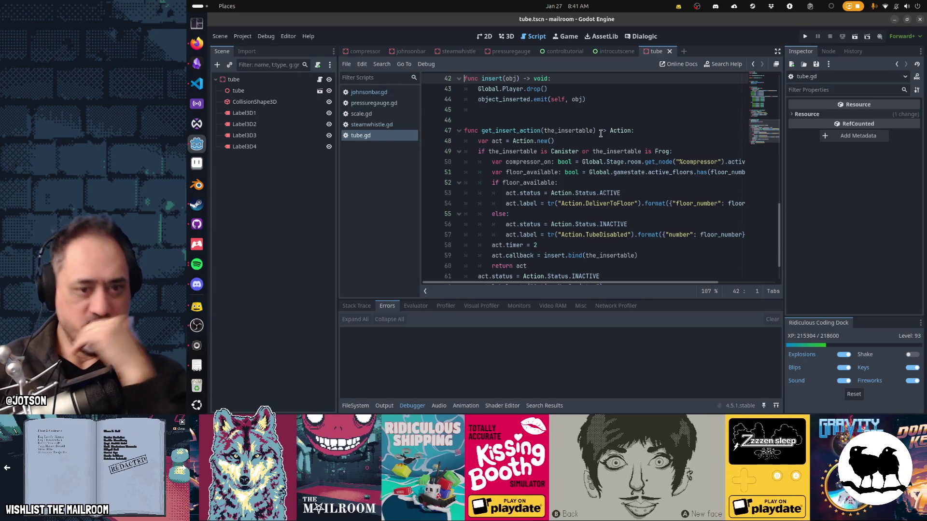
{"action": "scroll", "coordinate": [601, 134], "scroll_direction": "down", "scroll_amount": 1}
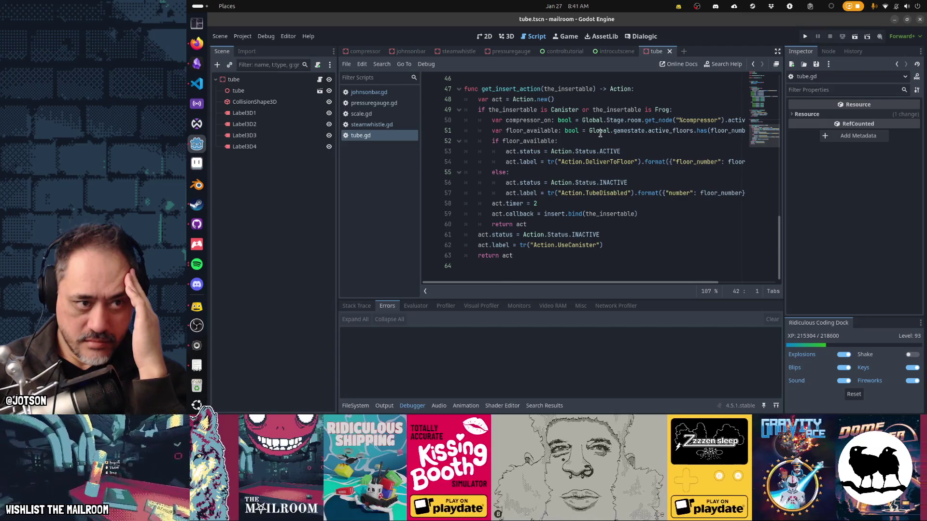
{"action": "scroll", "coordinate": [600, 133], "scroll_direction": "up", "scroll_amount": 3}
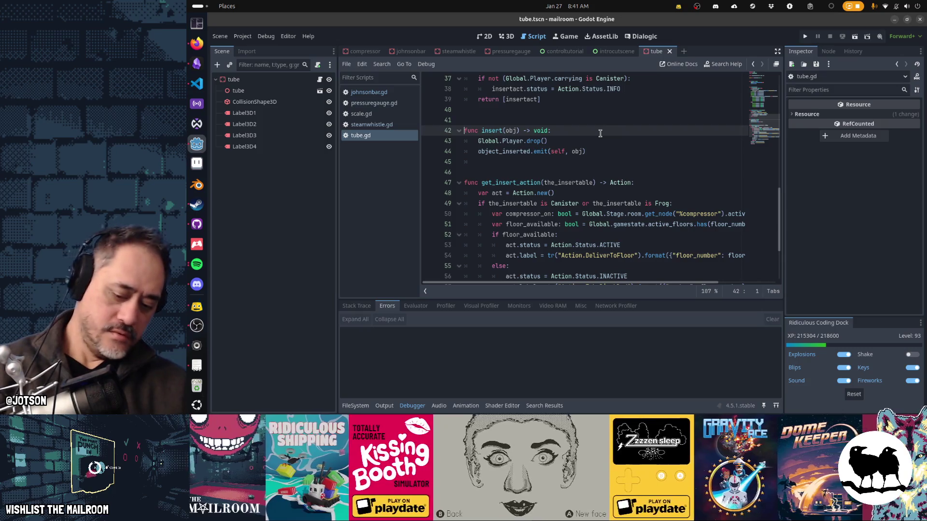
{"action": "key", "text": "alt+shift+o"}
- Open main.gd and search it for 'insert'
{"action": "type", "text": "main"}
{"action": "key", "text": "Return"}
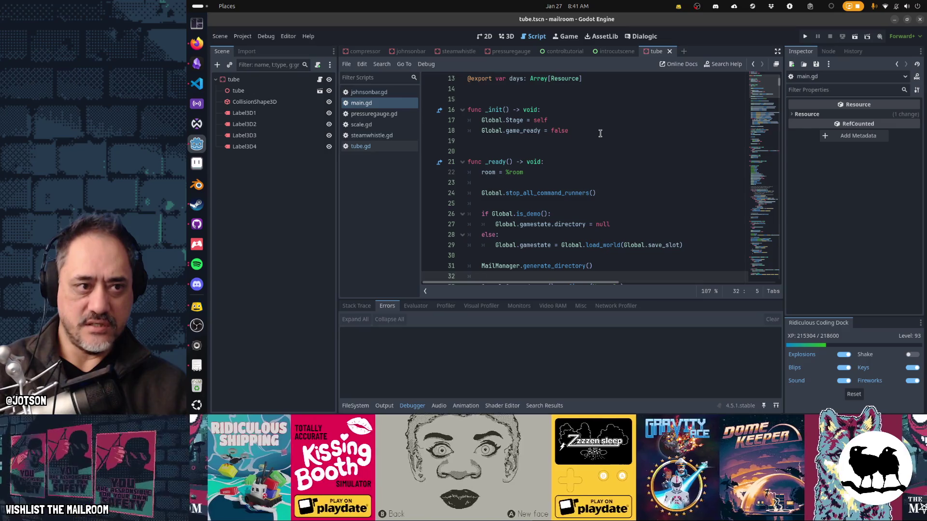
{"action": "key", "text": "ctrl+f"}
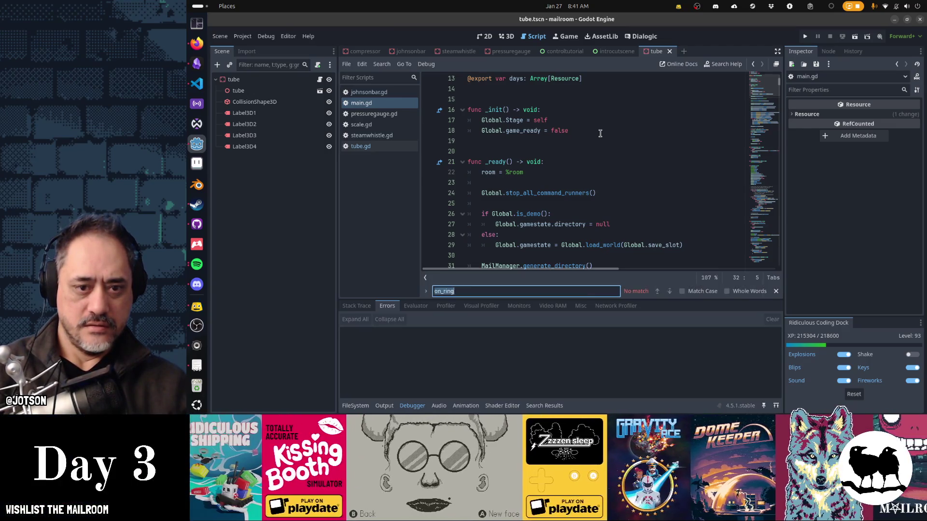
{"action": "type", "text": "insert"}
{"action": "key", "text": "Escape"}
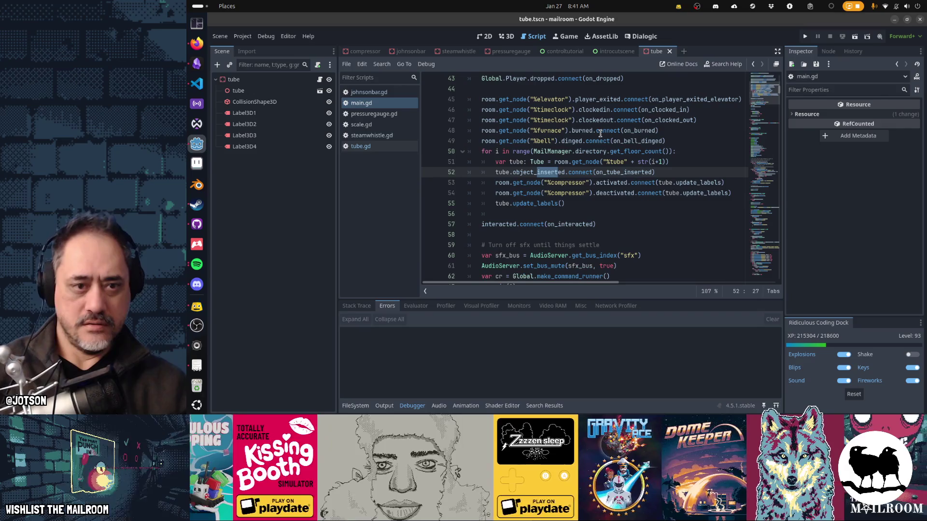
- Jump to the on_tube_inserted definition and read through the handler
{"action": "left_click", "coordinate": [622, 173], "text": "ctrl"}
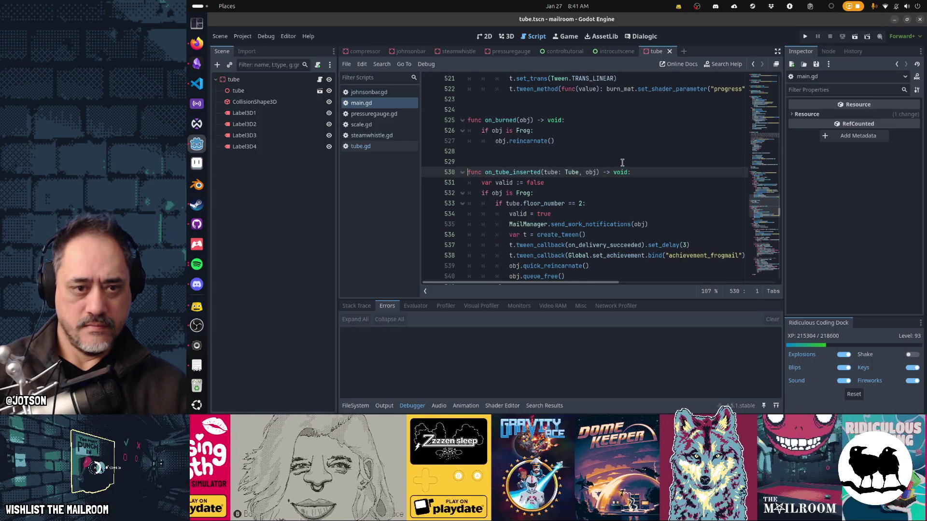
{"action": "scroll", "coordinate": [621, 163], "scroll_direction": "down", "scroll_amount": 2}
{"action": "scroll", "coordinate": [621, 163], "scroll_direction": "down", "scroll_amount": 5}
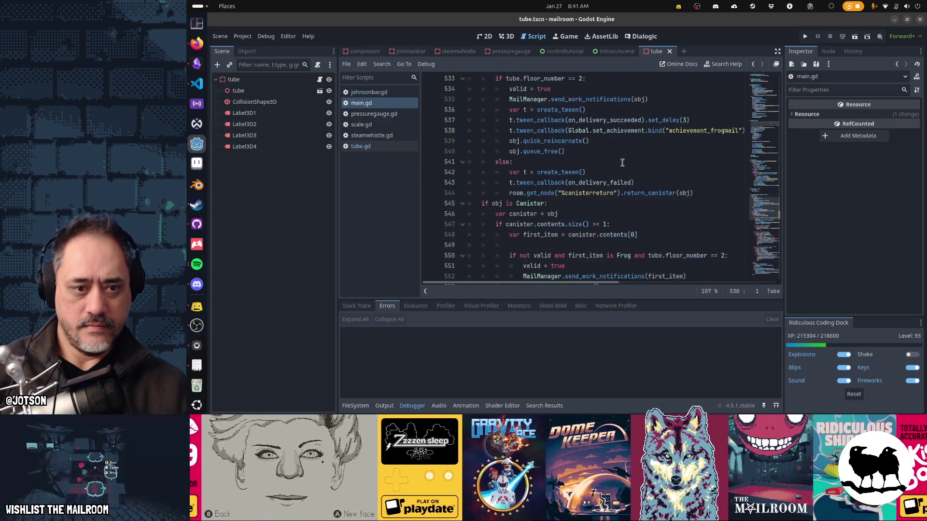
{"action": "scroll", "coordinate": [622, 162], "scroll_direction": "down", "scroll_amount": 1}
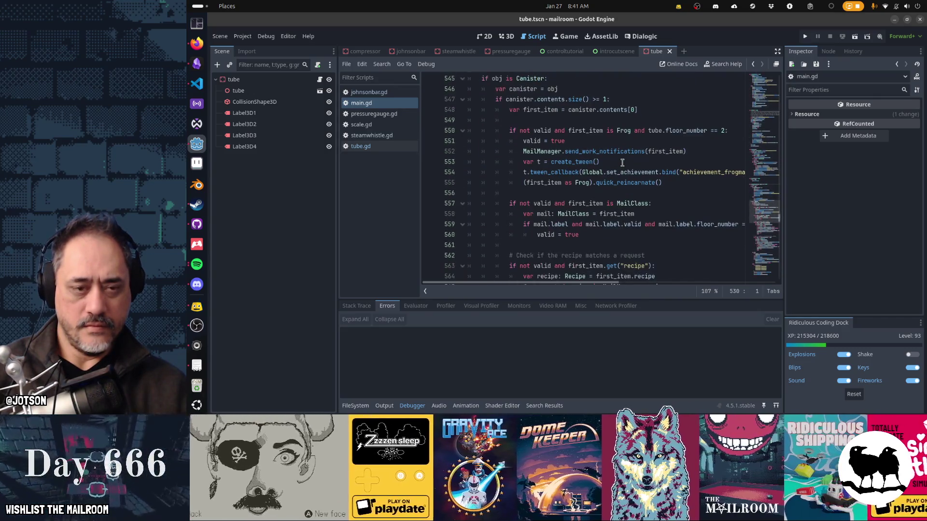
{"action": "scroll", "coordinate": [622, 161], "scroll_direction": "down", "scroll_amount": 9}
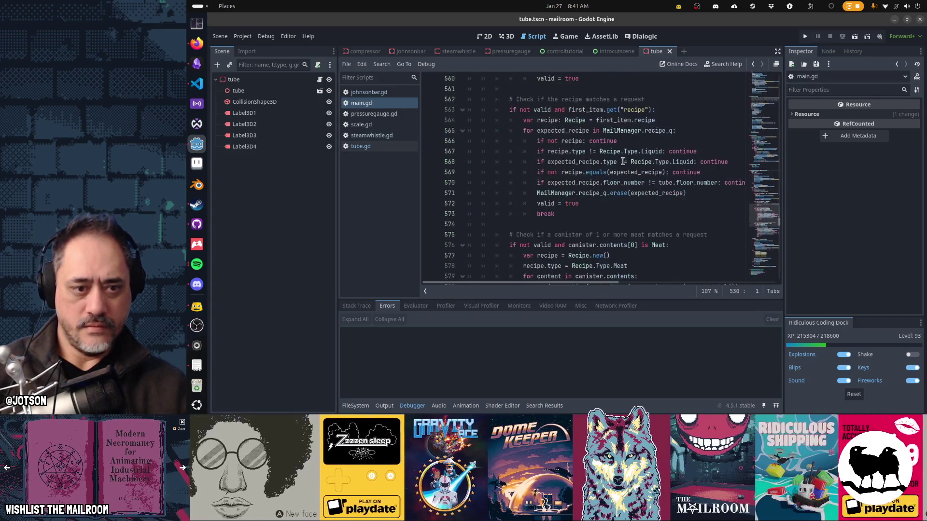
{"action": "scroll", "coordinate": [622, 161], "scroll_direction": "down", "scroll_amount": 7}
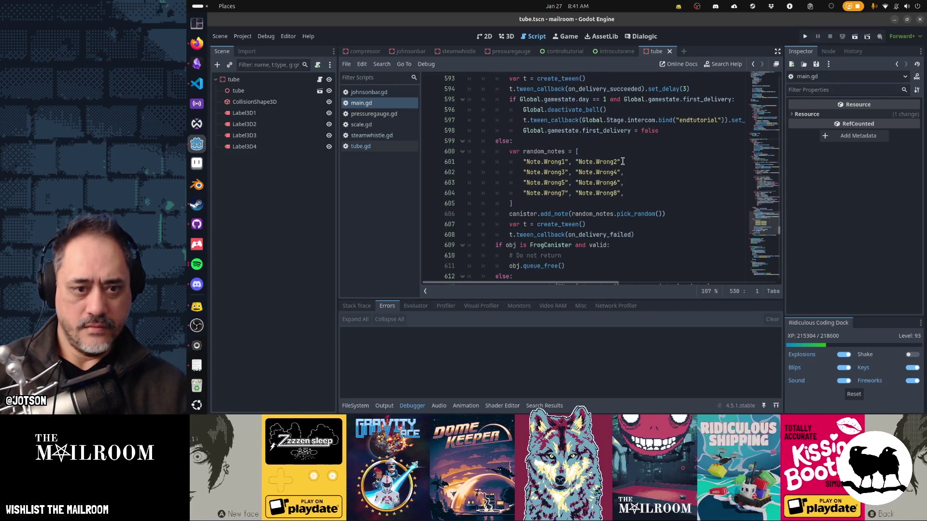
{"action": "scroll", "coordinate": [623, 161], "scroll_direction": "down", "scroll_amount": 3}
{"action": "scroll", "coordinate": [623, 161], "scroll_direction": "up", "scroll_amount": 14}
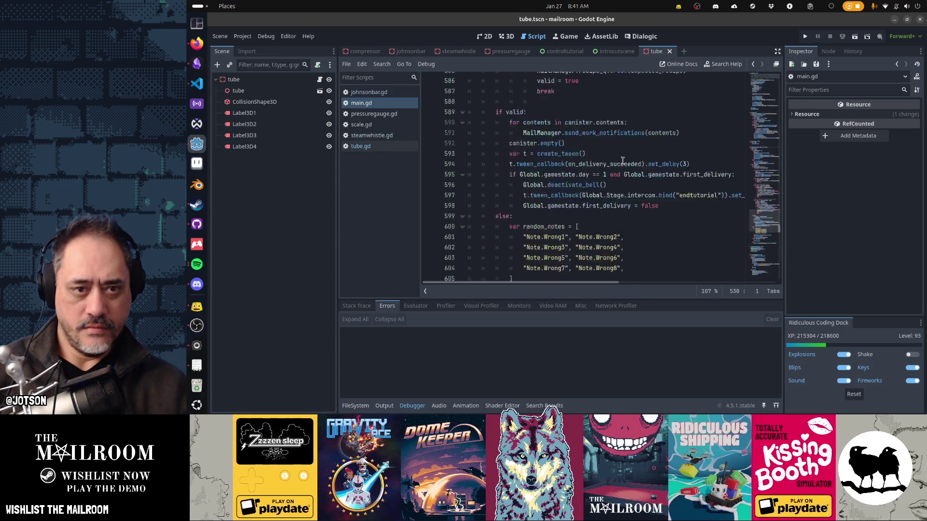
{"action": "scroll", "coordinate": [622, 161], "scroll_direction": "up", "scroll_amount": 11}
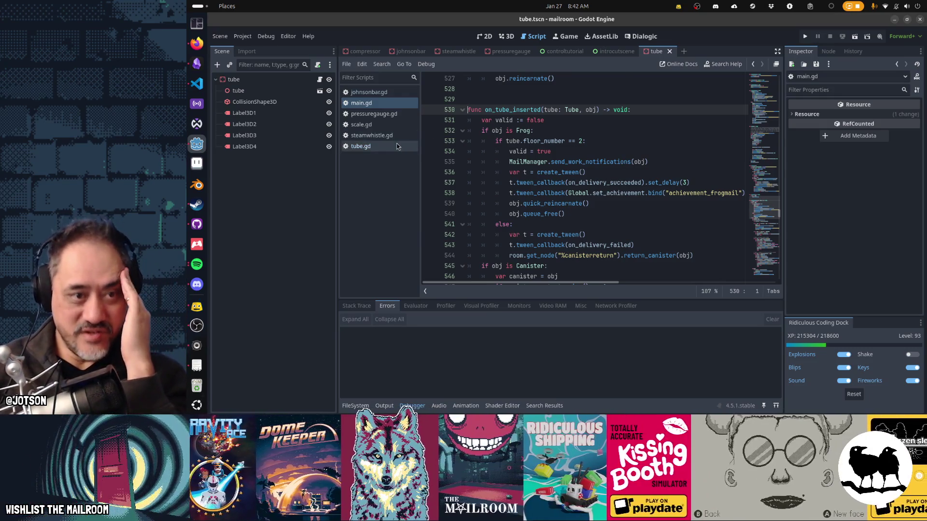
- Return to tube.gd, review its insert-action code, and place the caret at the end of line 60
{"action": "left_click", "coordinate": [397, 146]}
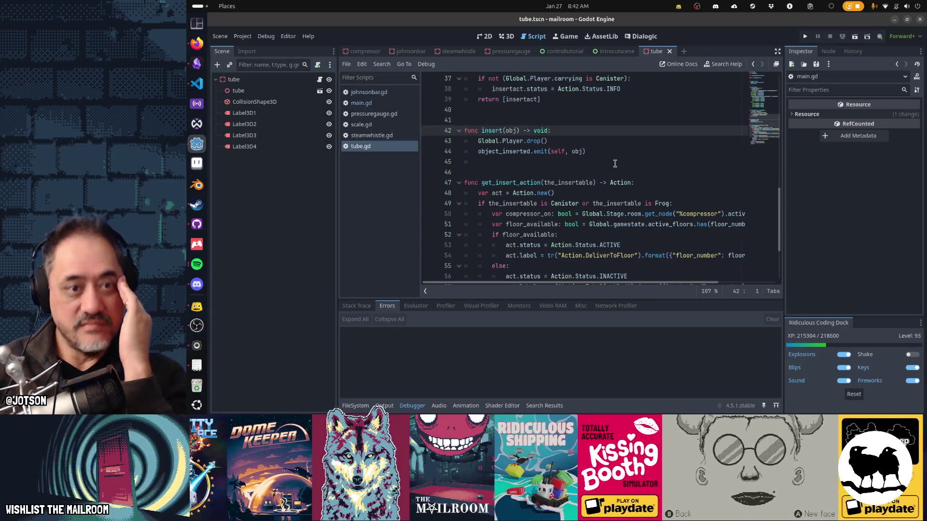
{"action": "scroll", "coordinate": [615, 163], "scroll_direction": "up", "scroll_amount": 4}
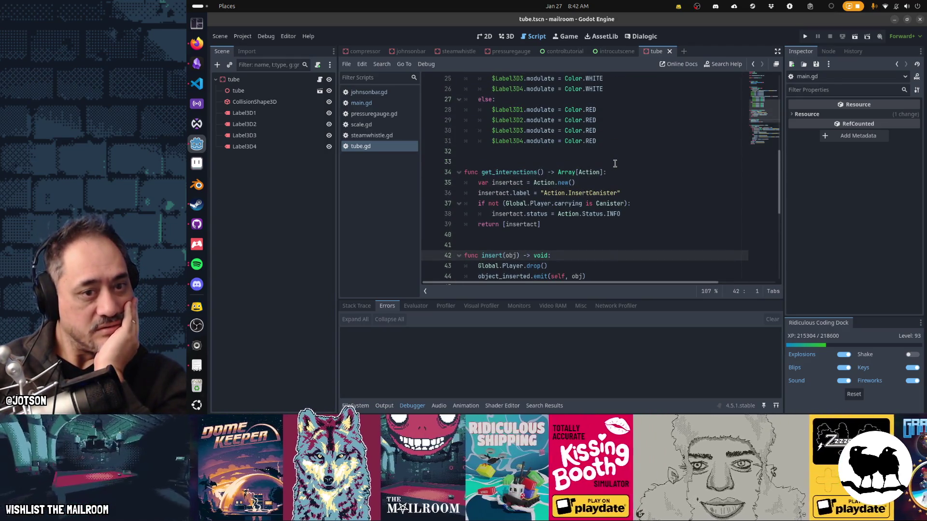
{"action": "scroll", "coordinate": [615, 164], "scroll_direction": "up", "scroll_amount": 4}
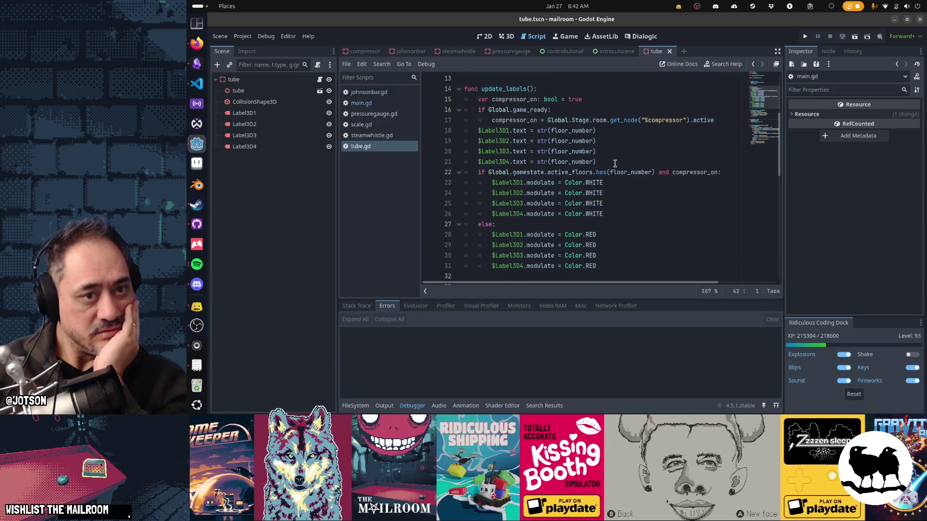
{"action": "scroll", "coordinate": [615, 163], "scroll_direction": "down", "scroll_amount": 5}
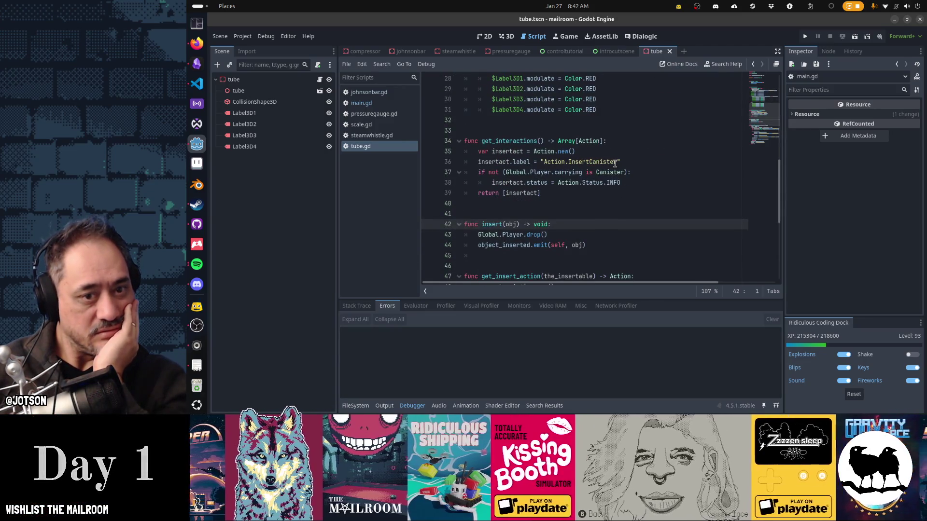
{"action": "scroll", "coordinate": [615, 163], "scroll_direction": "down", "scroll_amount": 6}
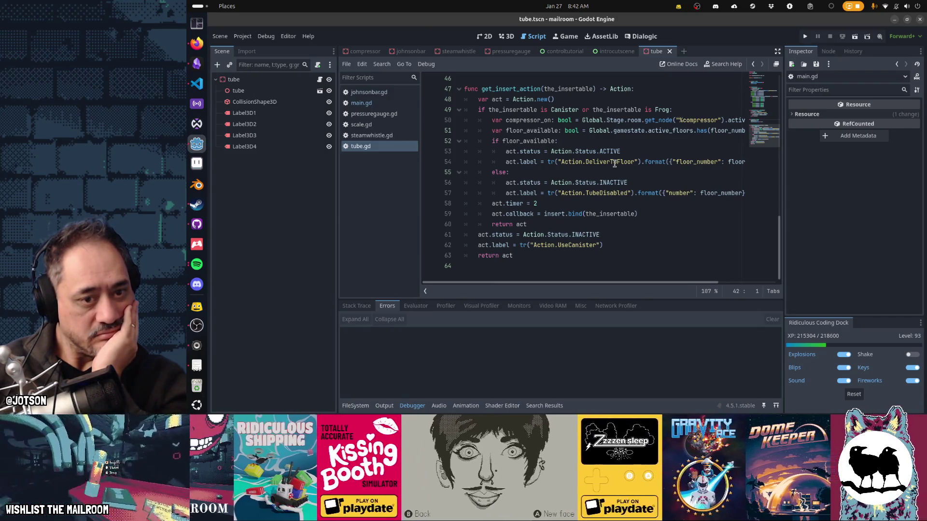
{"action": "left_click", "coordinate": [552, 229]}
- Open main.tscn via a quick search for 'm', then switch back to the tube scene
{"action": "mouse_move", "coordinate": [595, 185]}
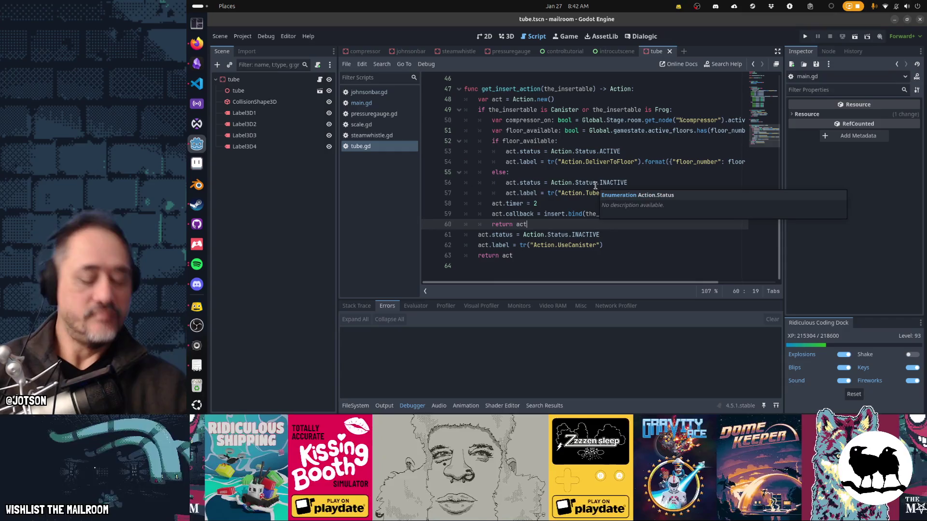
{"action": "key", "text": "shift+alt+o"}
{"action": "type", "text": "m"}
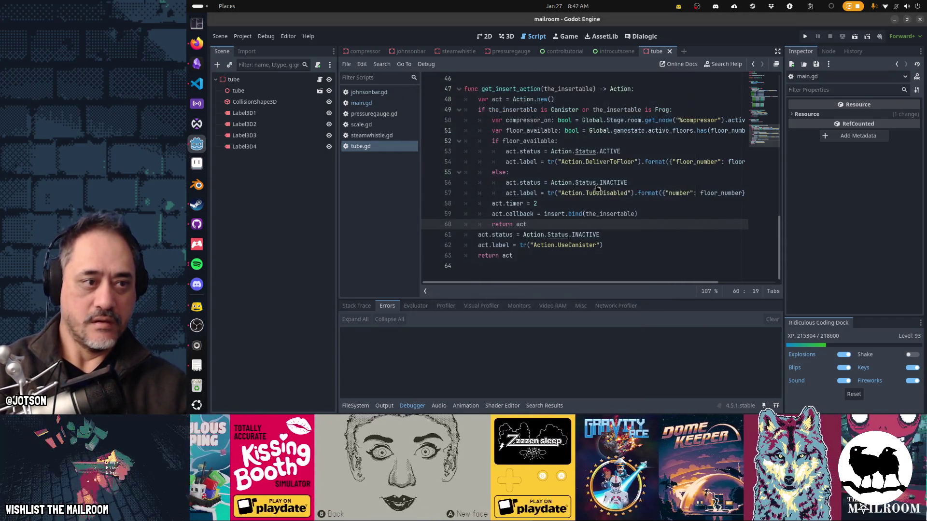
{"action": "key", "text": "Escape"}
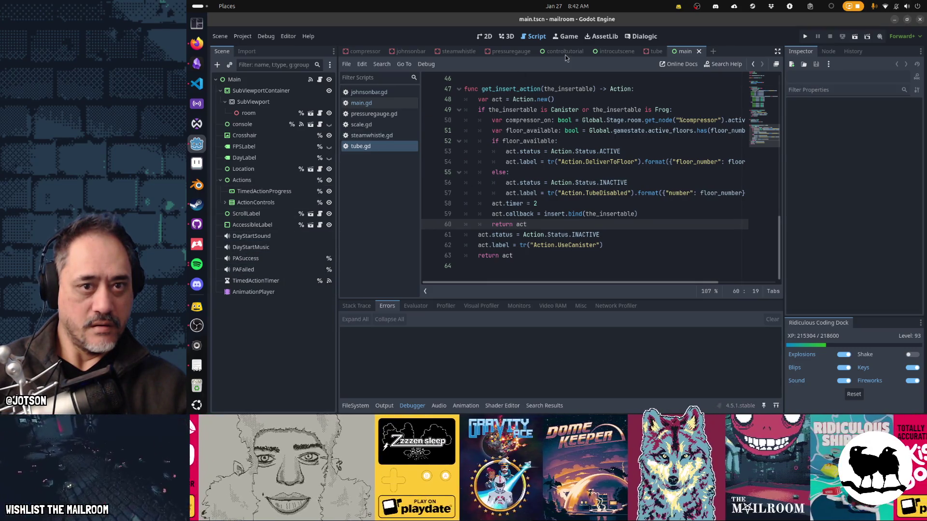
{"action": "left_click", "coordinate": [646, 52]}
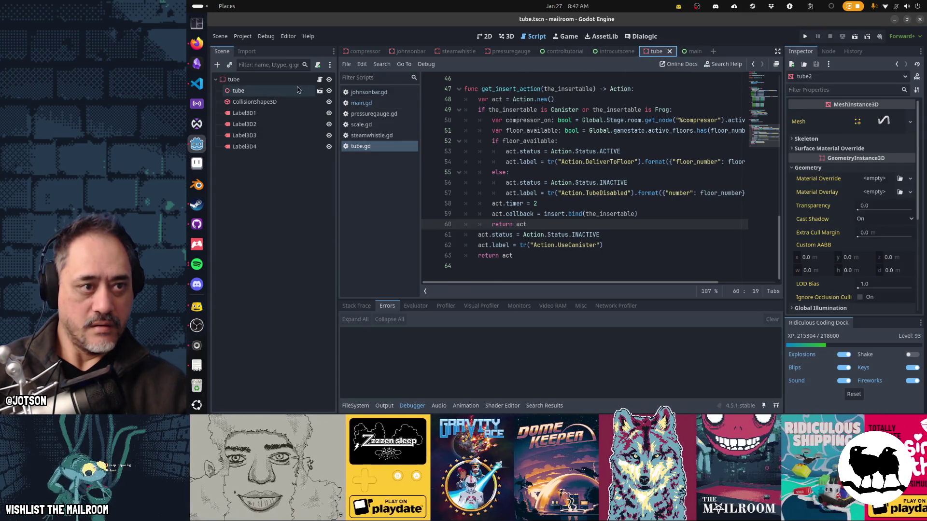
- Open canister.tscn and preview its InsertTubeSound audio
{"action": "key", "text": "shift+alt+o"}
{"action": "type", "text": "can"}
{"action": "key", "text": "Down"}
{"action": "key", "text": "Return"}
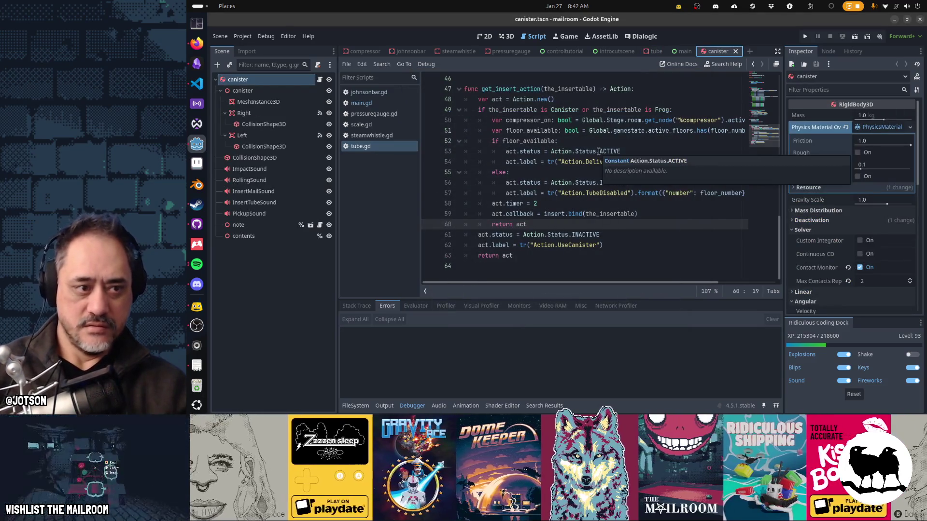
{"action": "left_click", "coordinate": [285, 206]}
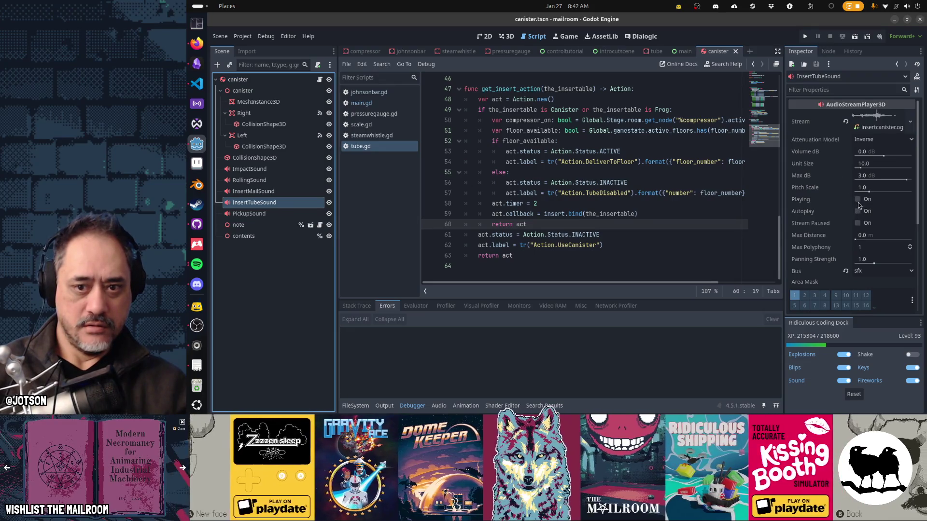
{"action": "left_click", "coordinate": [858, 199]}
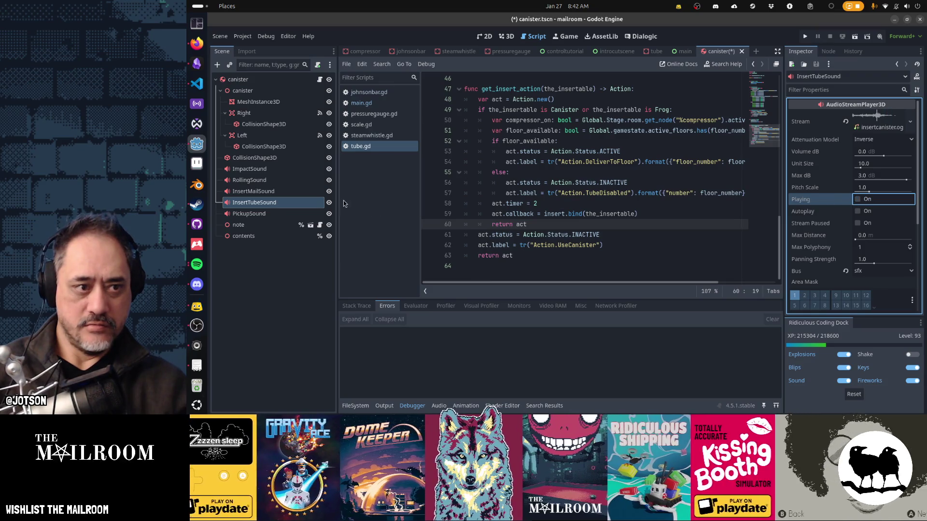
- Inspect the canister in perspective 3D view, replay InsertTubeSound, and open canister.gd
{"action": "key", "text": "ctrl+F2"}
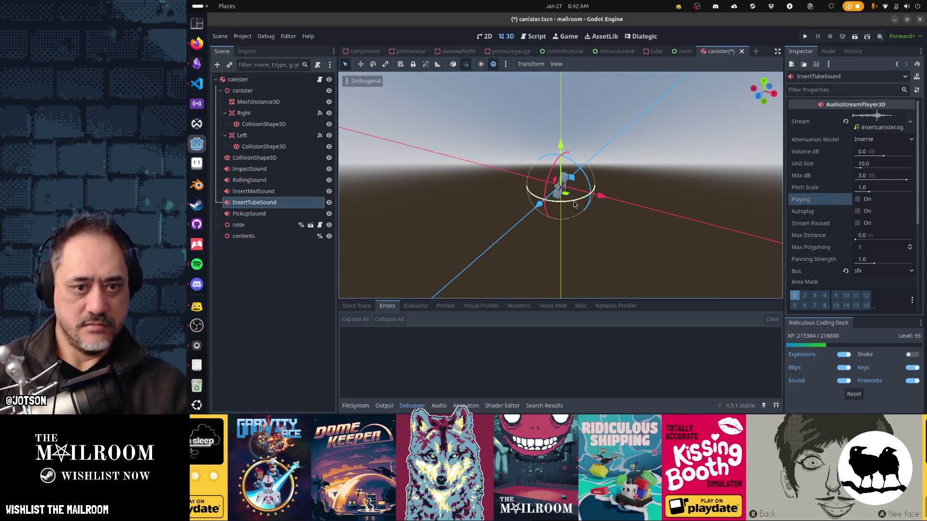
{"action": "left_click_drag", "start_coordinate": [575, 204], "coordinate": [613, 212]}
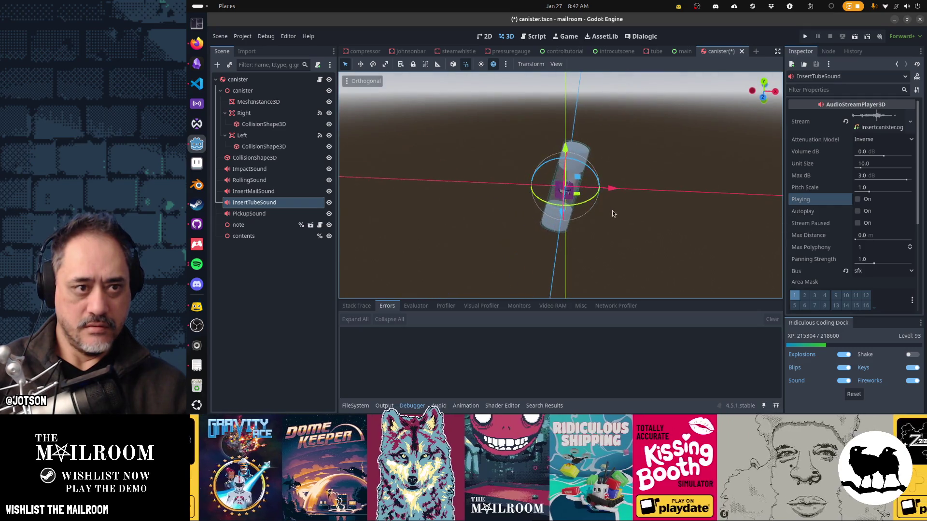
{"action": "left_click", "coordinate": [363, 80]}
{"action": "left_click", "coordinate": [368, 133]}
{"action": "scroll", "coordinate": [590, 184], "scroll_direction": "up", "scroll_amount": 2}
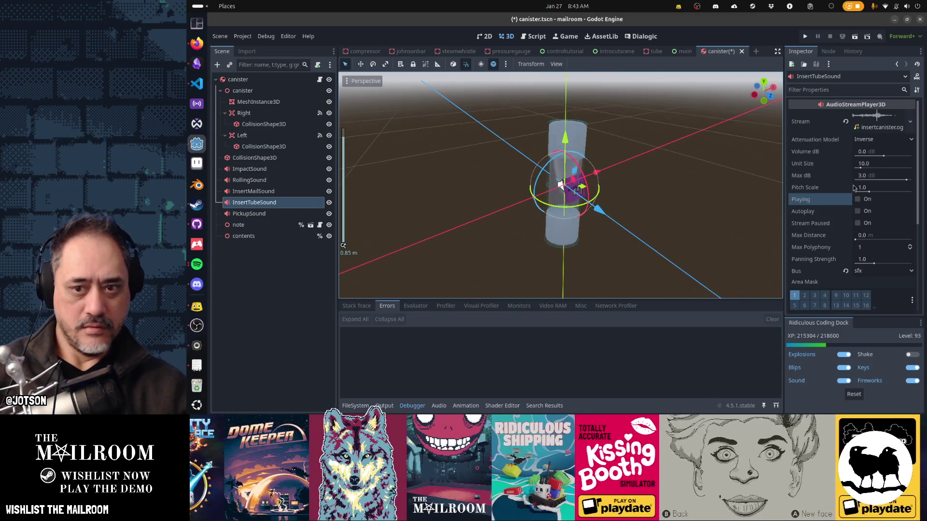
{"action": "left_click", "coordinate": [862, 203]}
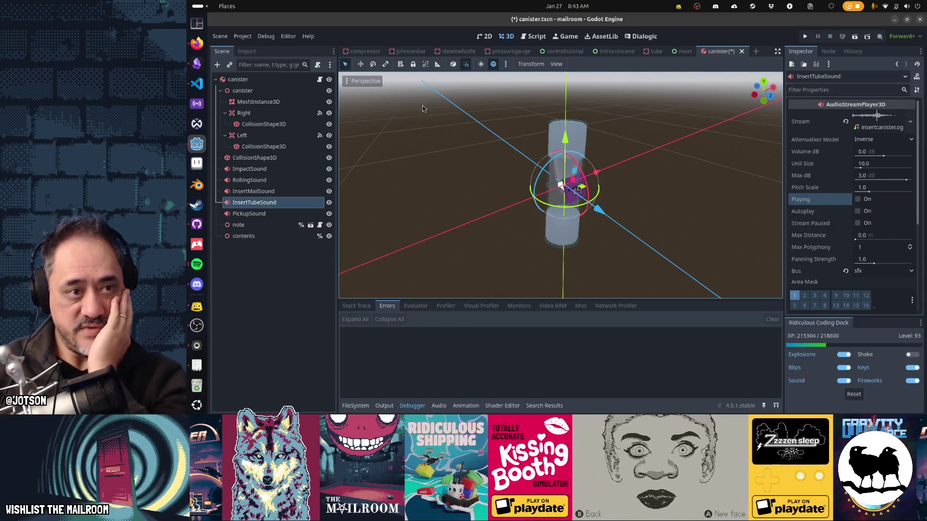
{"action": "left_click", "coordinate": [319, 80]}
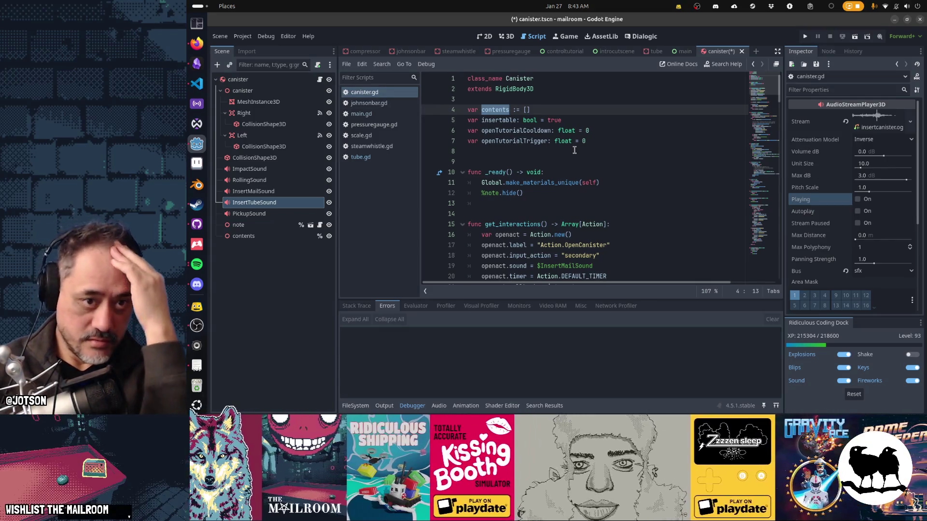
- Scroll canister.gd to line 57 and place the caret before 'insertact.sound'
{"action": "scroll", "coordinate": [574, 150], "scroll_direction": "down", "scroll_amount": 5}
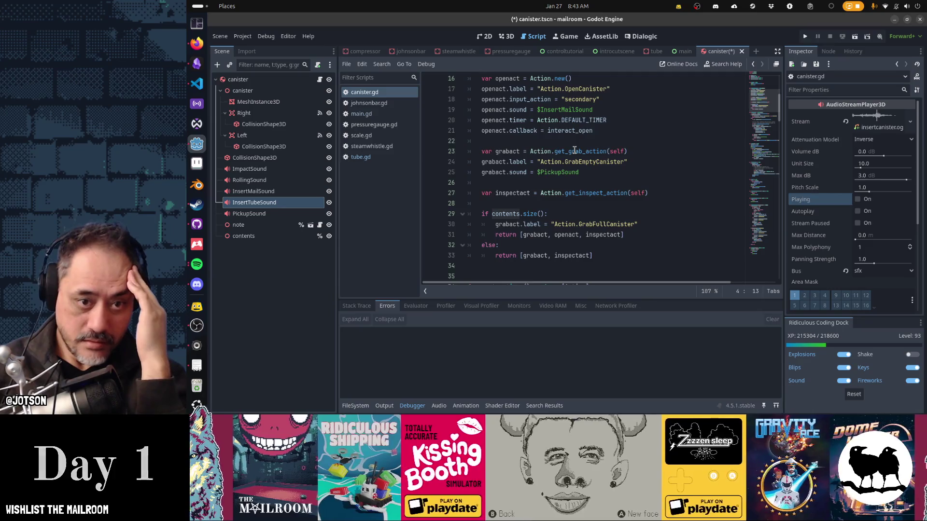
{"action": "scroll", "coordinate": [574, 150], "scroll_direction": "down", "scroll_amount": 4}
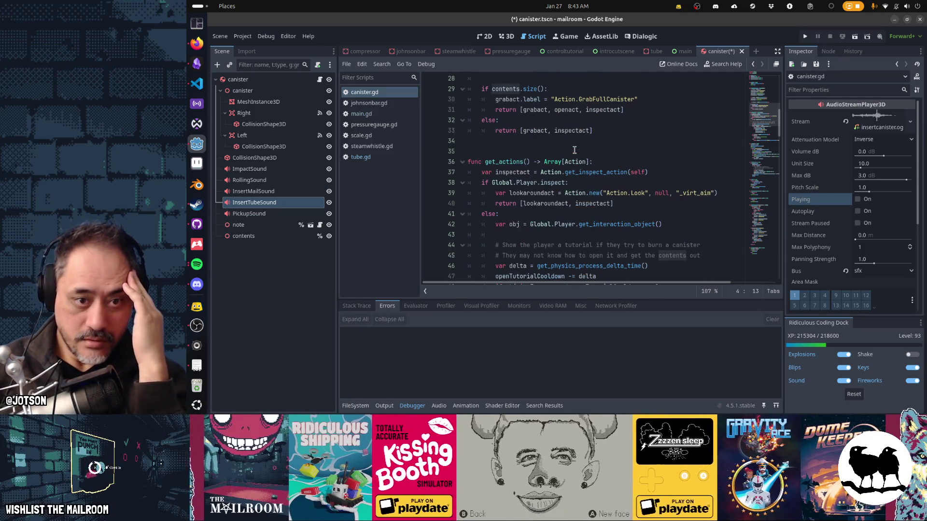
{"action": "scroll", "coordinate": [574, 150], "scroll_direction": "down", "scroll_amount": 3}
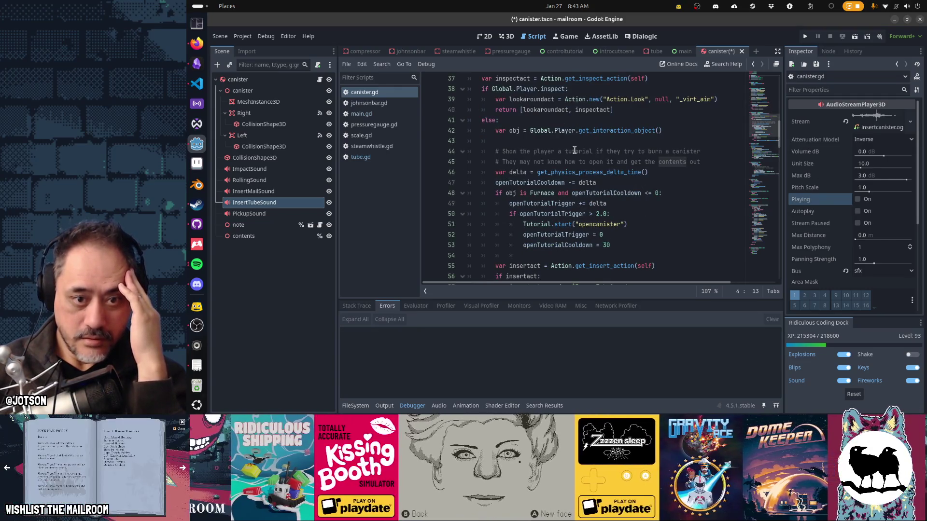
{"action": "scroll", "coordinate": [575, 150], "scroll_direction": "down", "scroll_amount": 3}
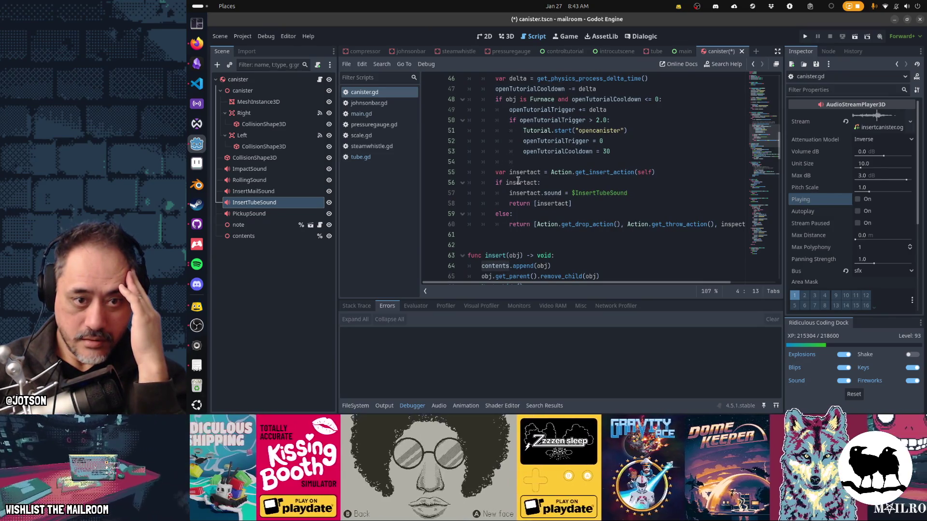
{"action": "mouse_move", "coordinate": [536, 184]}
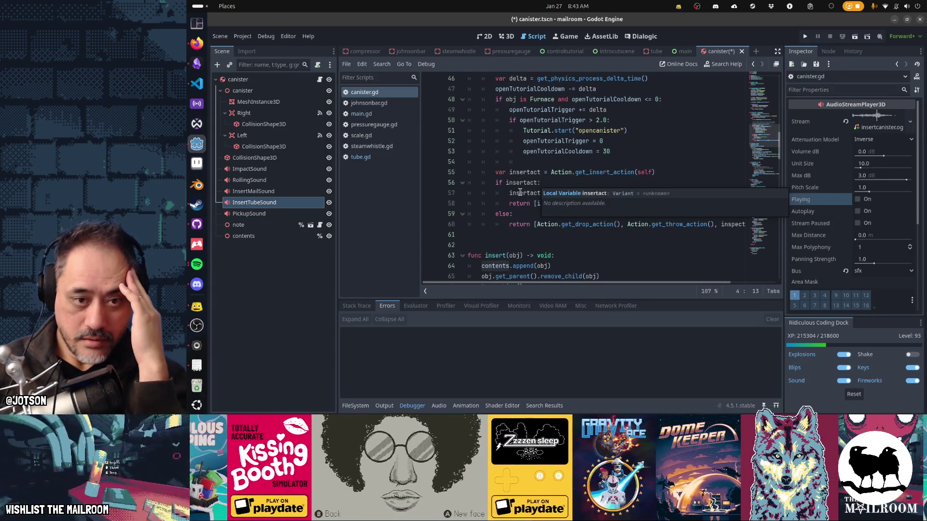
{"action": "left_click", "coordinate": [509, 193]}
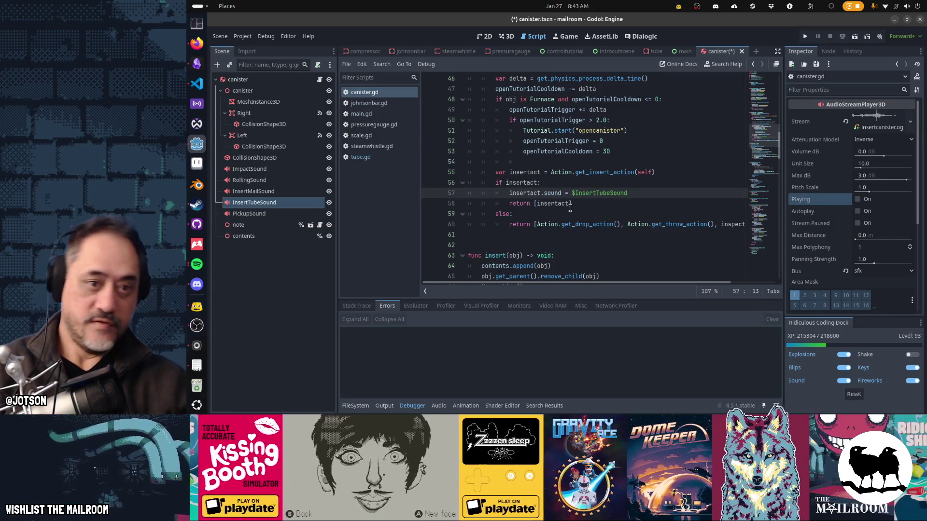
- Wrap the $InsertTubeSound assignment in 'if insertact.status == Action.Status.ACTIVE:'
{"action": "type", "text": "if insertact.sta"}
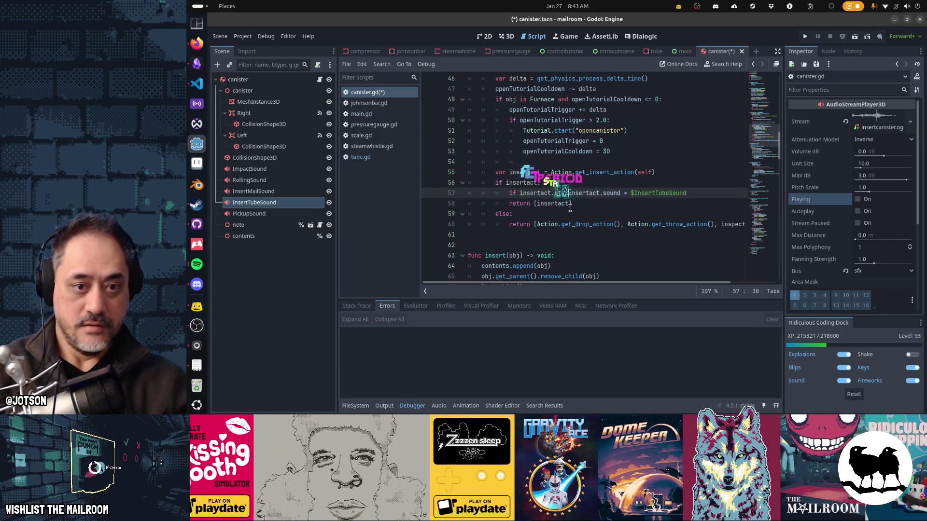
{"action": "type", "text": "tu"}
{"action": "type", "text": "s == Action."}
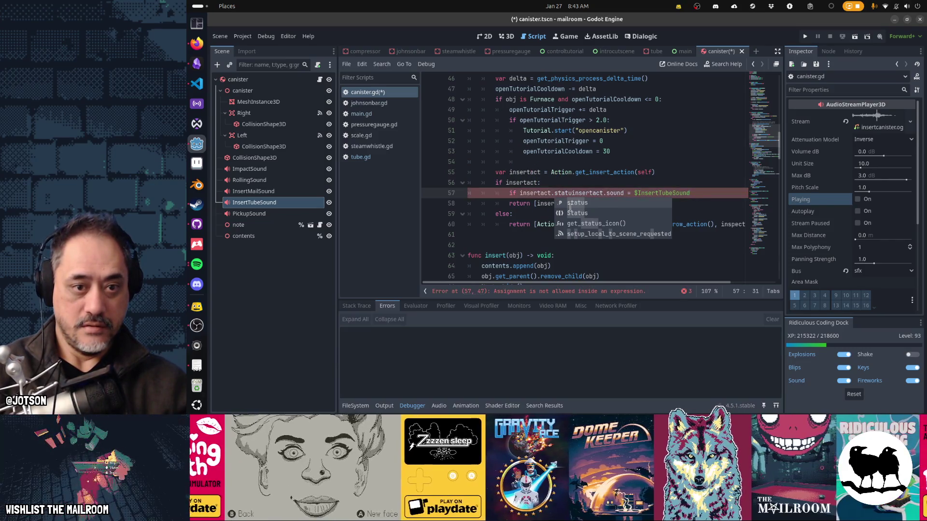
{"action": "type", "text": "Status."}
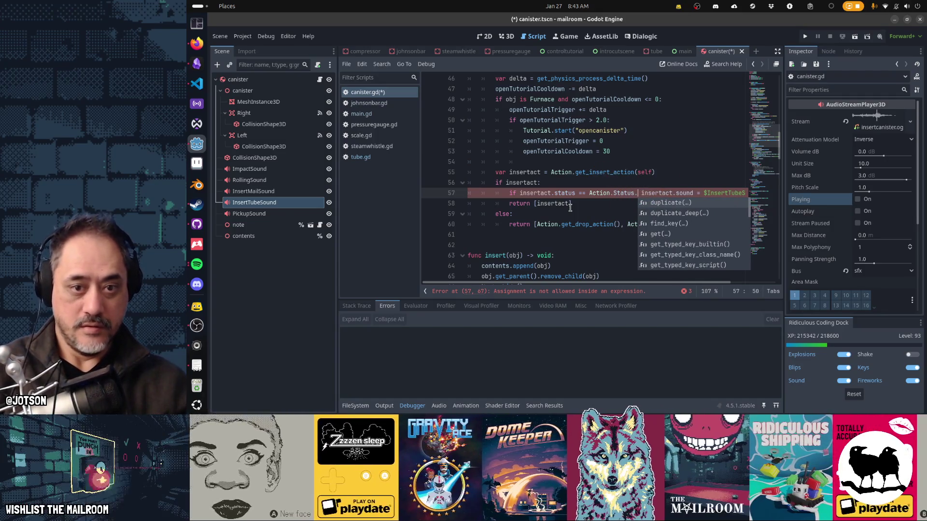
{"action": "key", "text": "BackSpace"}
{"action": "key", "text": "BackSpace"}
{"action": "key", "text": "BackSpace"}
{"action": "type", "text": "Sta"}
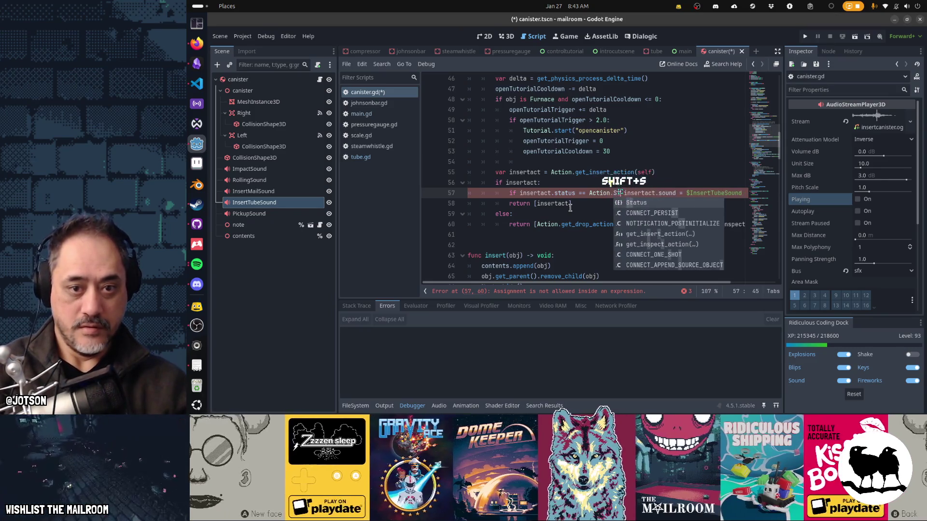
{"action": "type", "text": "tus."}
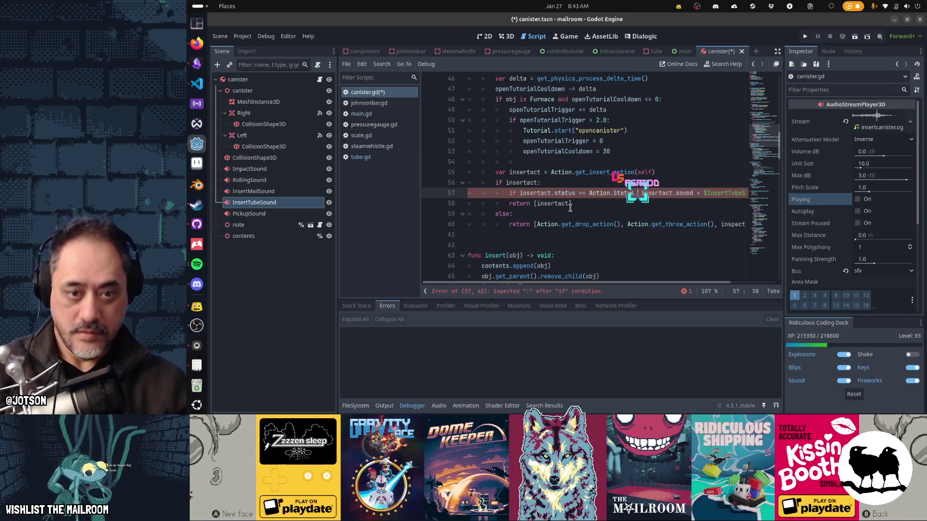
{"action": "key", "text": "Down"}
{"action": "key", "text": "Down"}
{"action": "key", "text": "Down"}
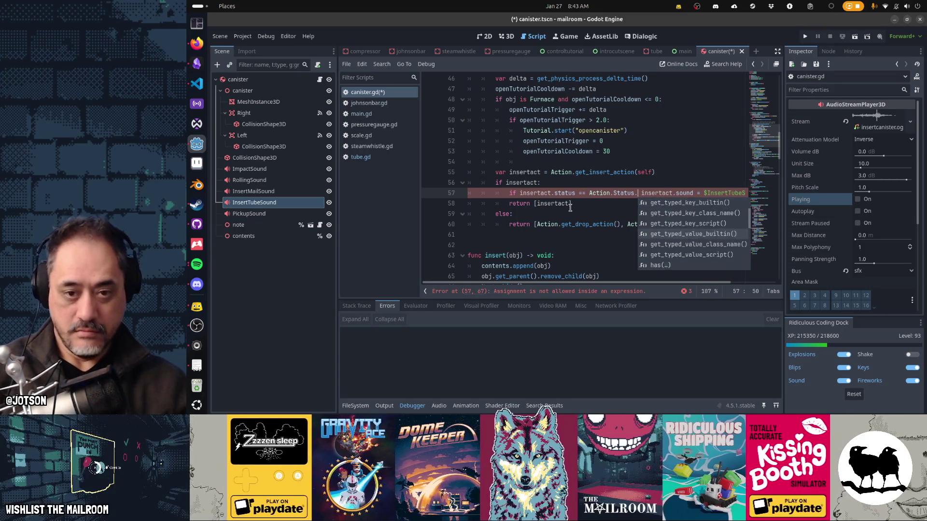
{"action": "type", "text": "V"}
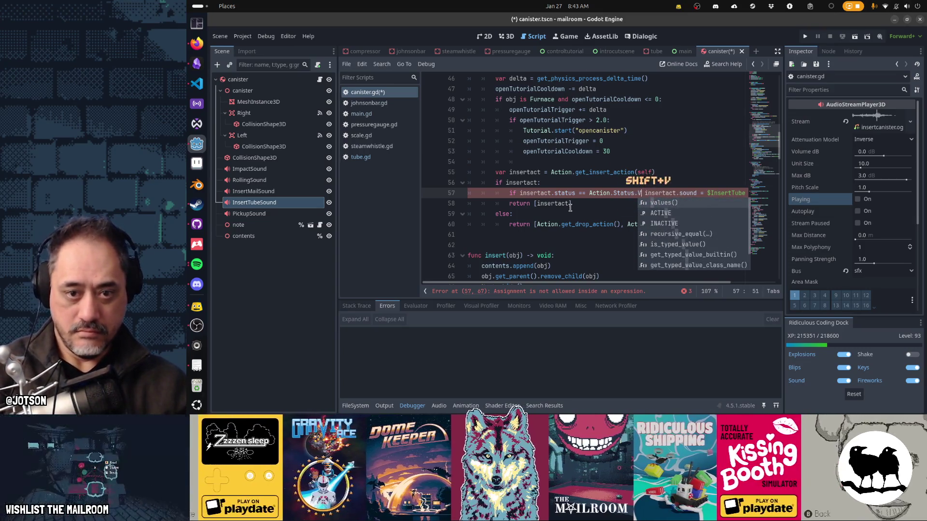
{"action": "key", "text": "Return"}
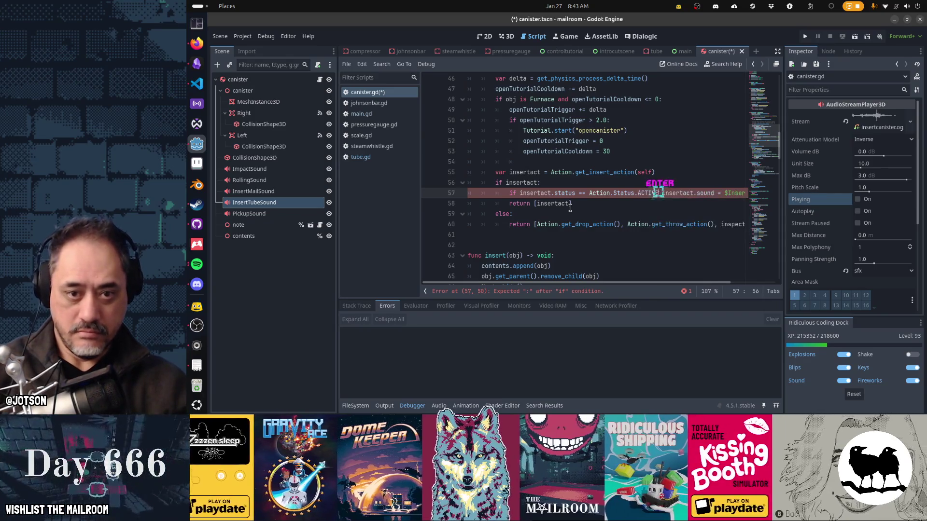
{"action": "type", "text": ":"}
{"action": "key", "text": "Delete"}
{"action": "key", "text": "Return"}
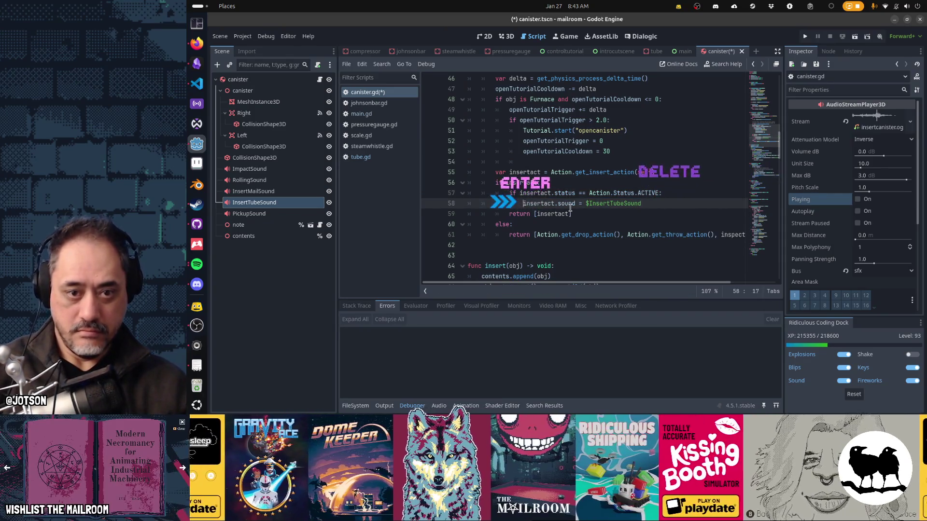
- Save canister.gd and launch the game with F5 to playtest it
{"action": "key", "text": "Down"}
{"action": "key", "text": "Down"}
{"action": "key", "text": "Down"}
{"action": "key", "text": "Home"}
{"action": "key", "text": "ctrl+s"}
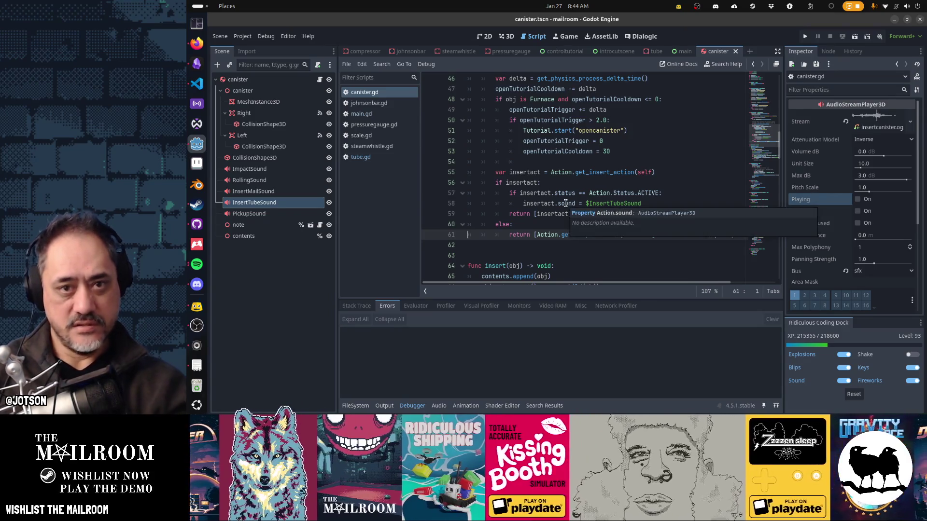
{"action": "key", "text": "F5"}
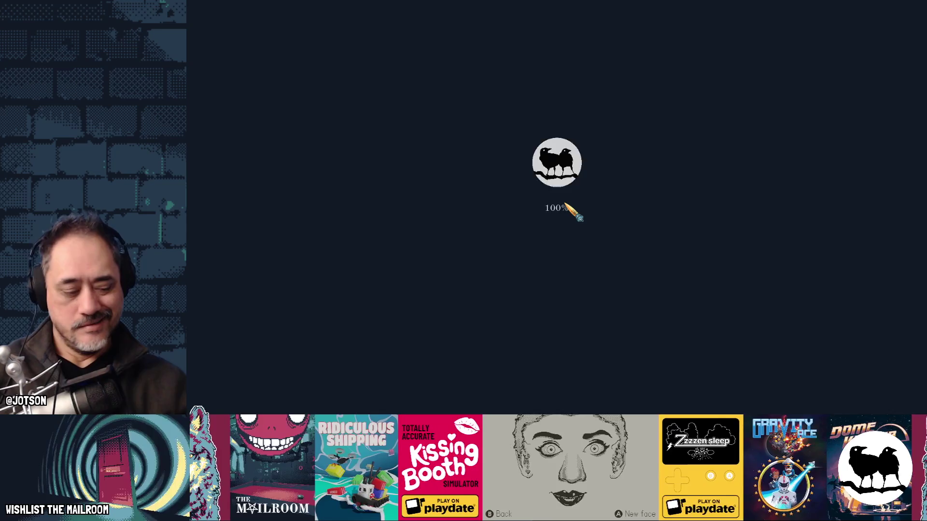
- Start playing, grab the empty canister, try inactive tube 5, and deliver through tube 2
{"action": "key", "text": "Return"}
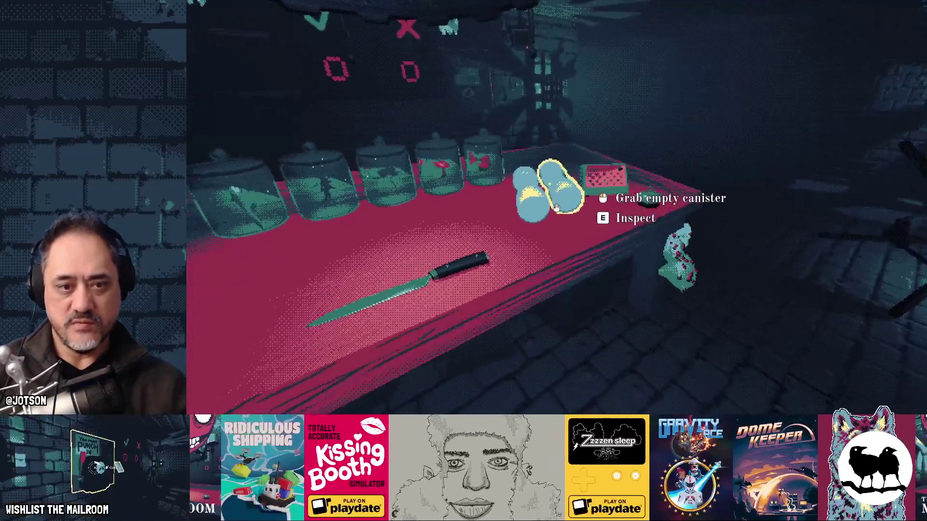
{"action": "left_click", "coordinate": [556, 207]}
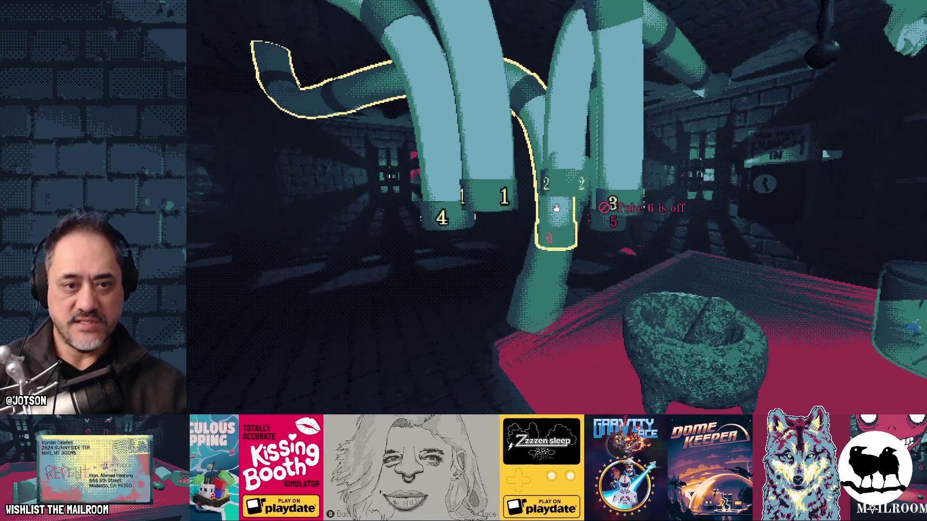
{"action": "left_click", "coordinate": [556, 208]}
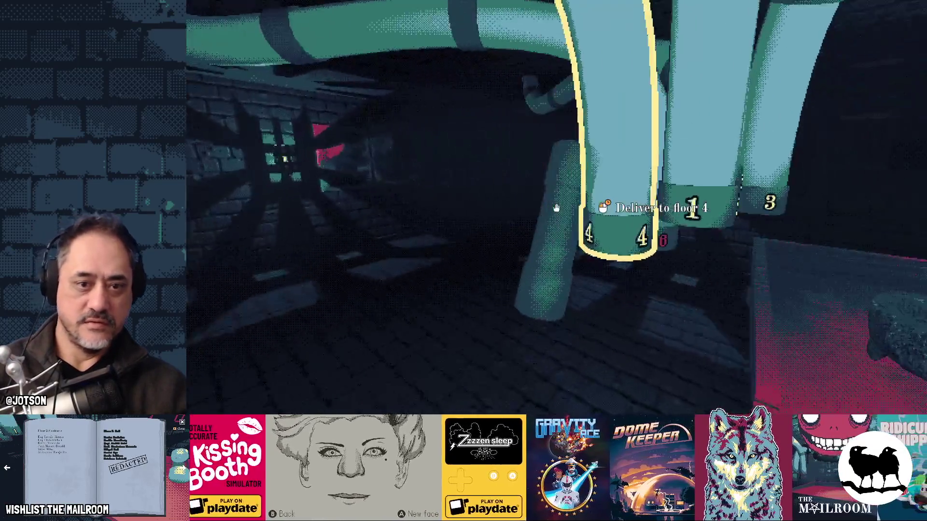
{"action": "left_click", "coordinate": [556, 208]}
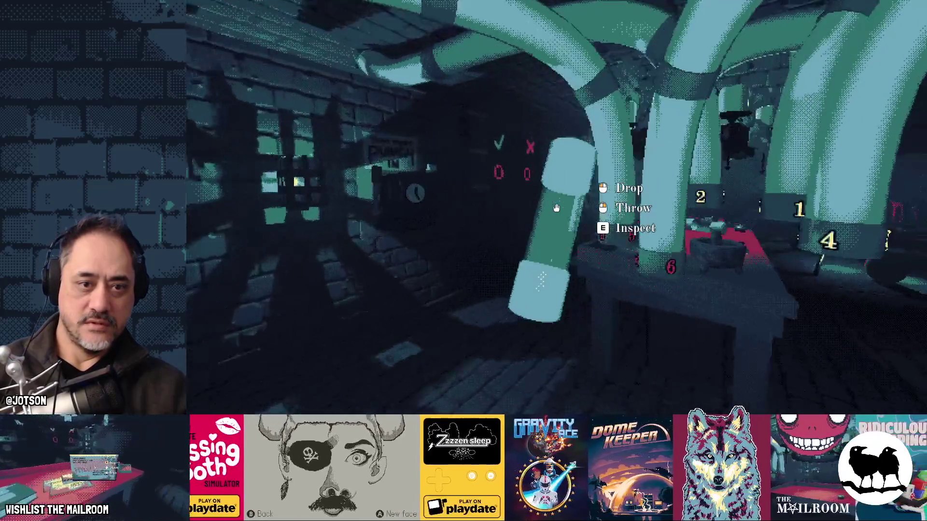
{"action": "left_click", "coordinate": [556, 207]}
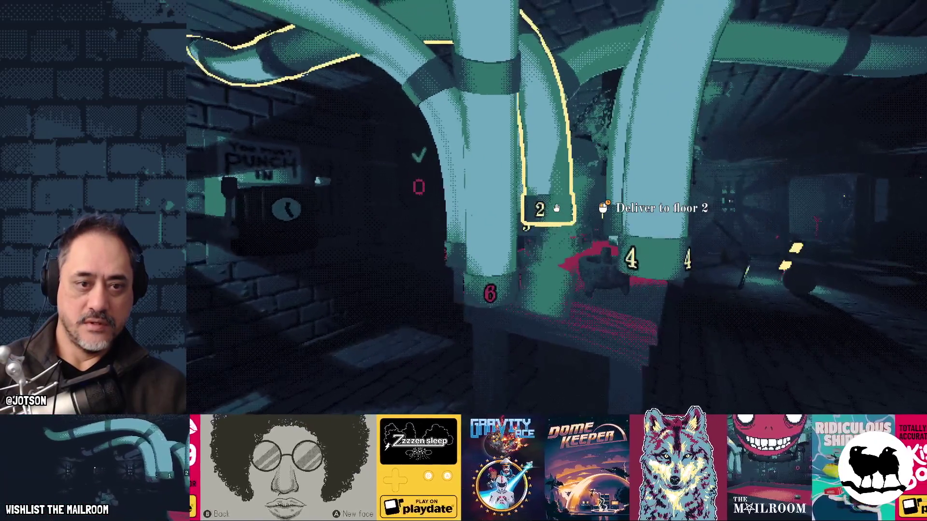
{"action": "left_click", "coordinate": [556, 208]}
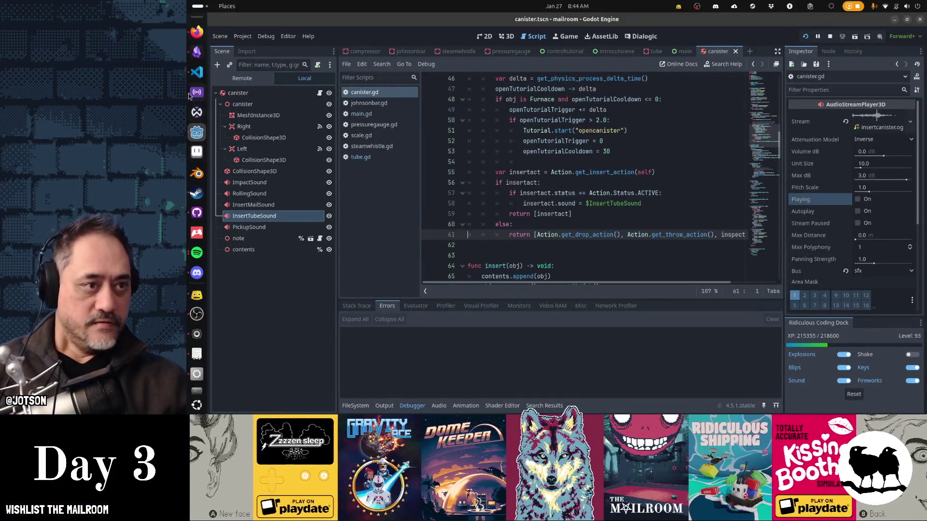
- Begin a GitHub Desktop commit summary with 'Fix tube sucking sound', then switch to Obsidian
{"action": "left_click", "coordinate": [197, 216]}
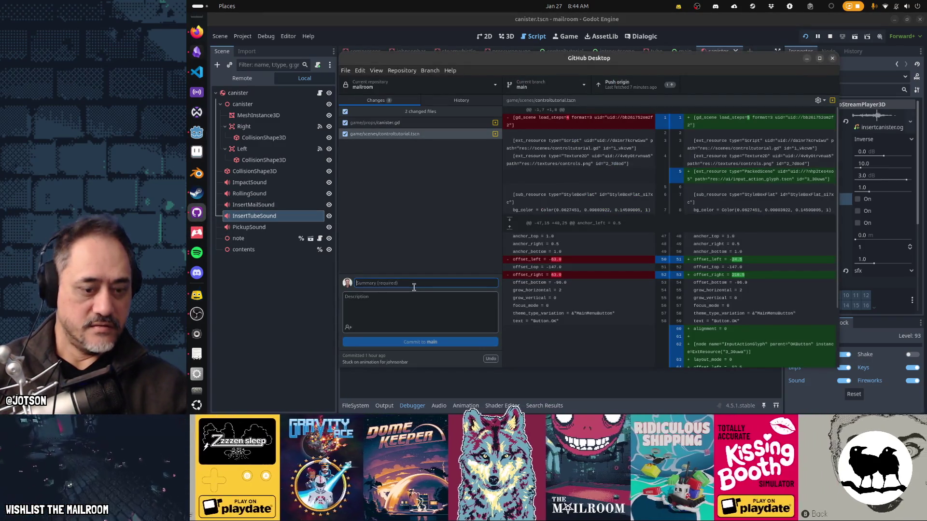
{"action": "type", "text": "Fix tube sucking sound"}
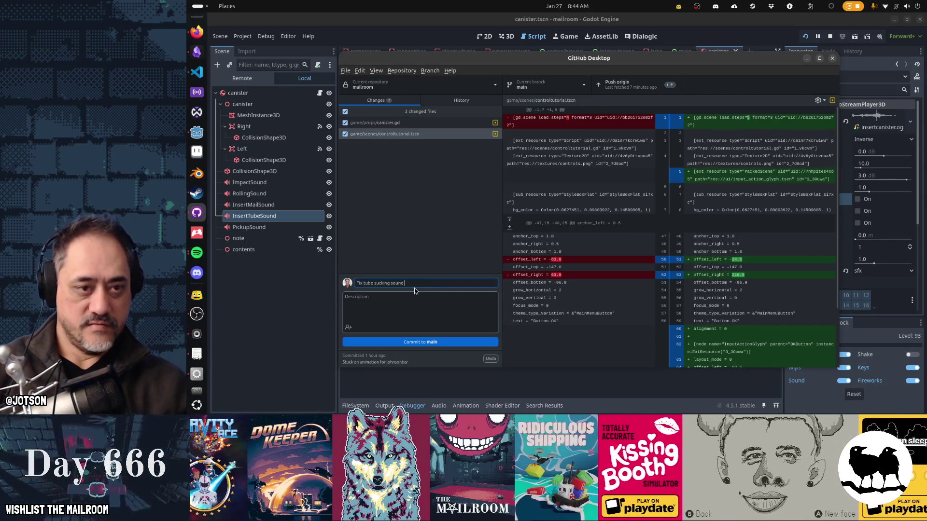
{"action": "key", "text": "alt+Tab"}
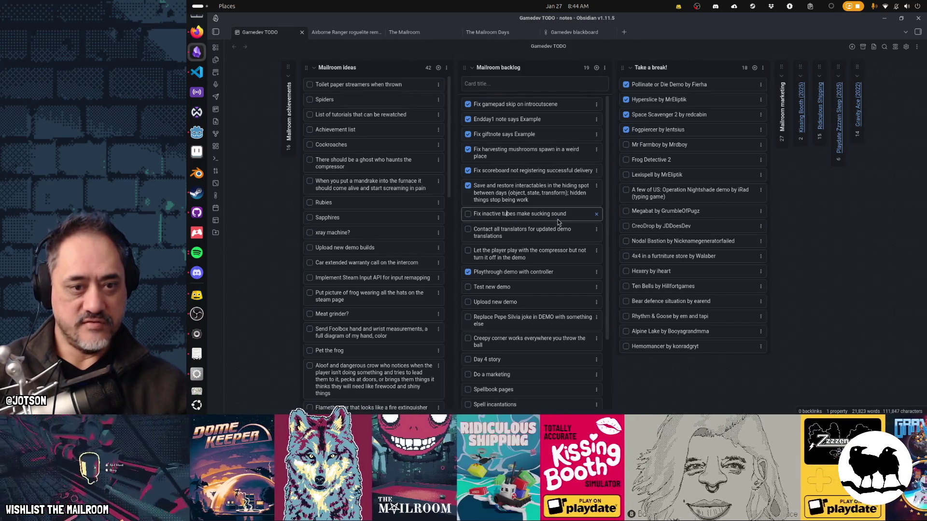
- Copy the 'Fix inactive tubes make sucking sound' card text into the commit summary
{"action": "left_click", "coordinate": [551, 214]}
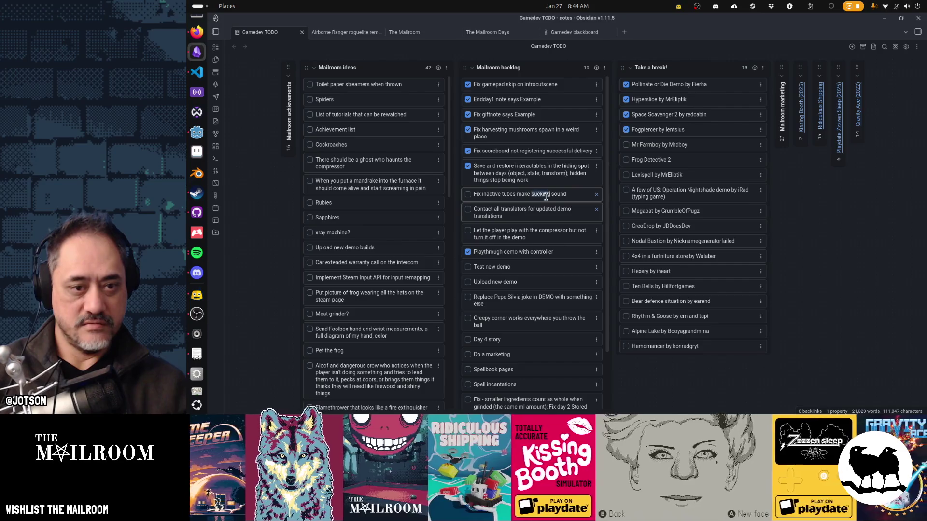
{"action": "key", "text": "Escape"}
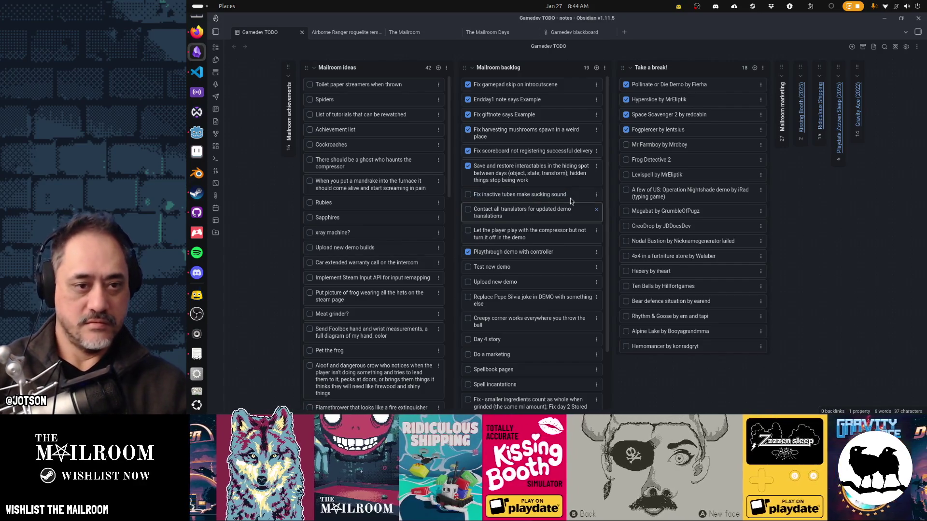
{"action": "key", "text": "alt+Tab"}
{"action": "type", "text": "Fix inactive tubes make sucking sound"}
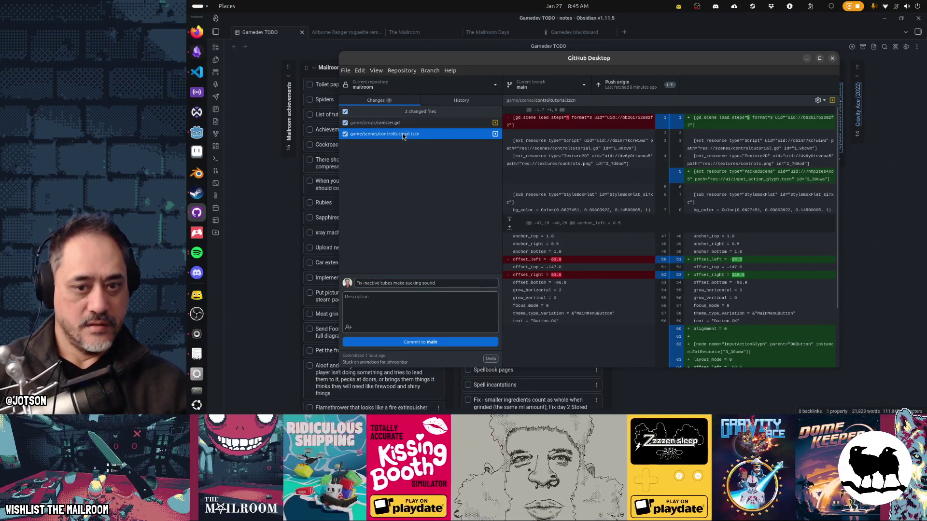
- Commit canister.gd alone with the sucking-sound fix, leaving controltutorial.tscn unchecked
{"action": "key", "text": "Up"}
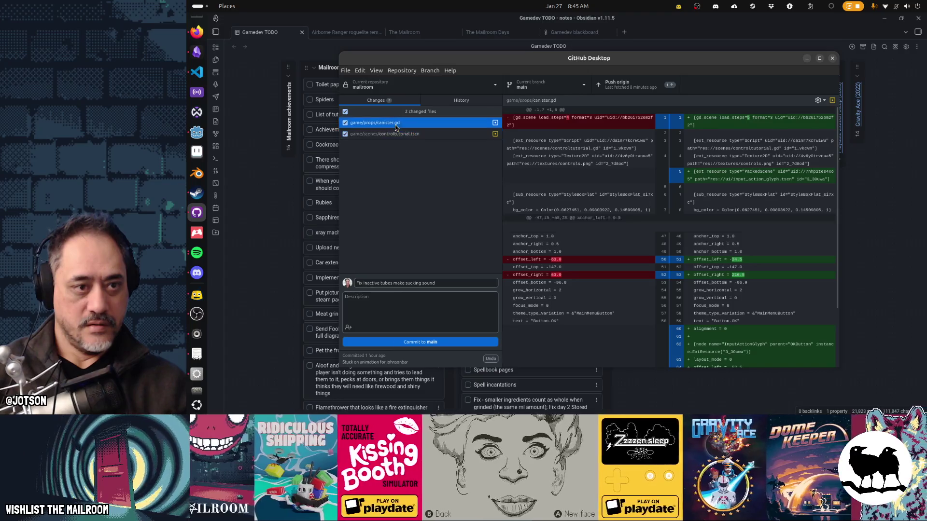
{"action": "left_click", "coordinate": [344, 133]}
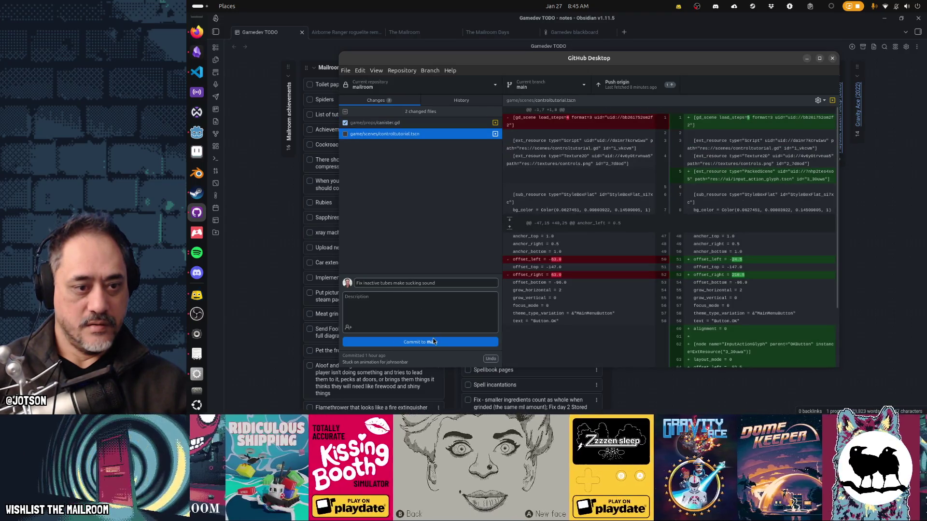
{"action": "left_click", "coordinate": [420, 341]}
- Commit controltutorial.tscn as 'Add gamepad glyph' and push both commits to origin
{"action": "left_click", "coordinate": [345, 123]}
{"action": "left_click", "coordinate": [436, 285]}
{"action": "type", "text": "Add gamepad glyph"}
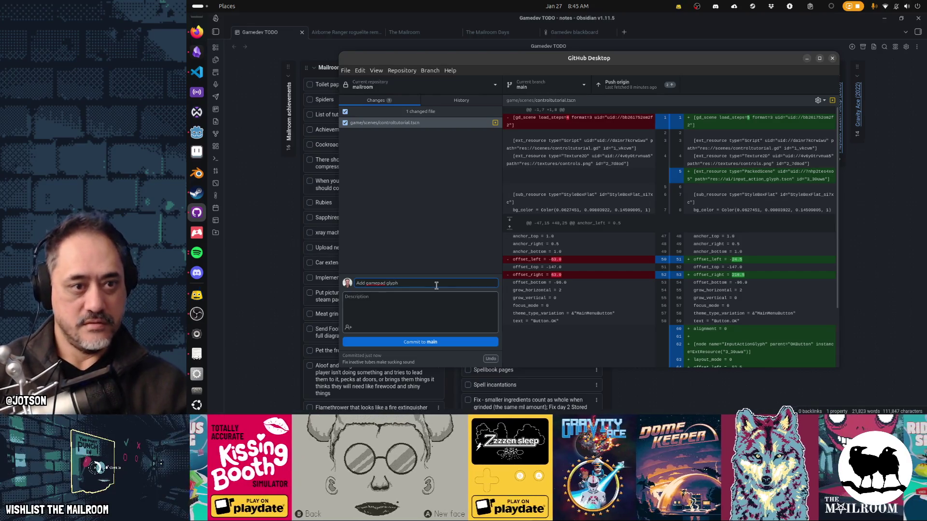
{"action": "left_click", "coordinate": [413, 341]}
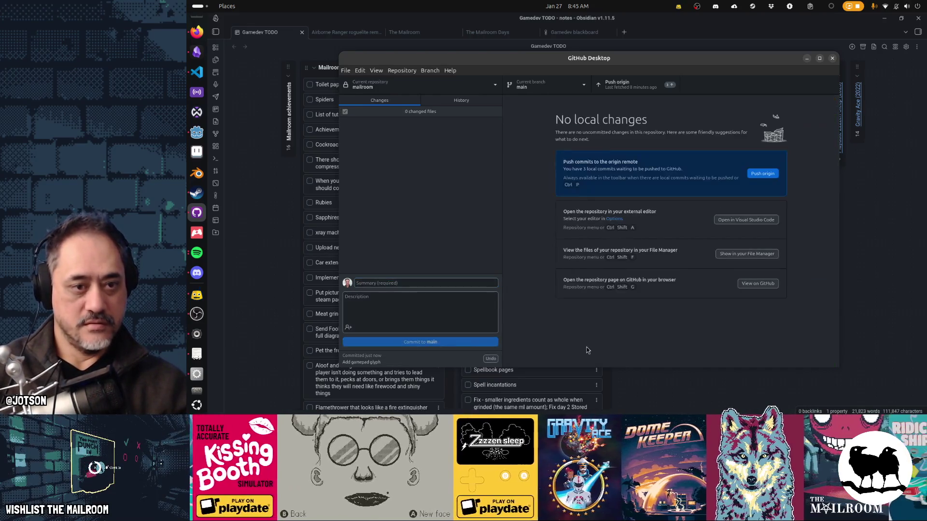
{"action": "left_click", "coordinate": [645, 89]}
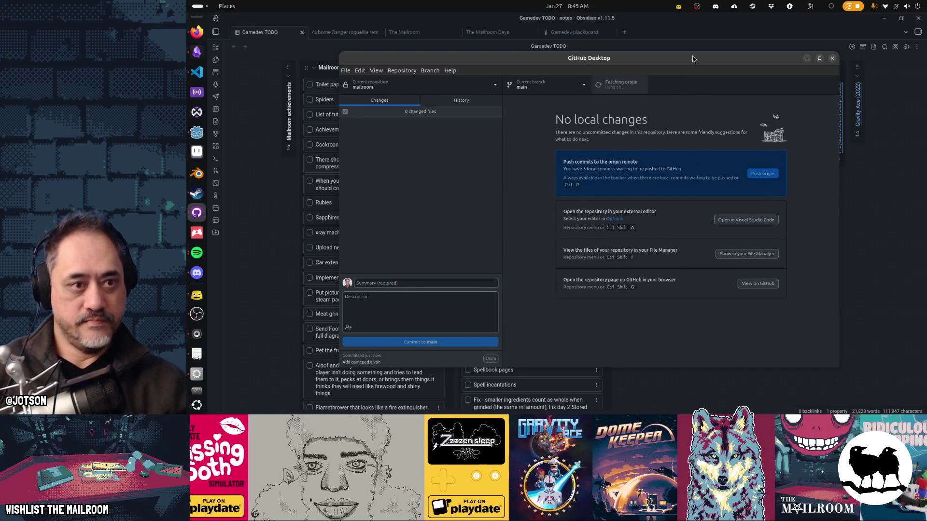
{"action": "left_click", "coordinate": [682, 39]}
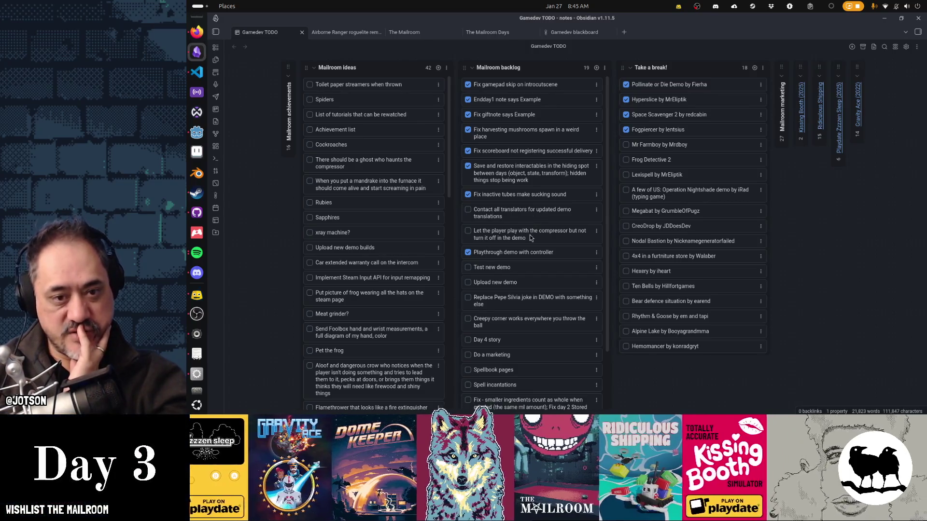
- Drag the compressor-demo card above 'Contact all translators for updated demo translations'
{"action": "left_click_drag", "start_coordinate": [529, 228], "coordinate": [525, 217]}
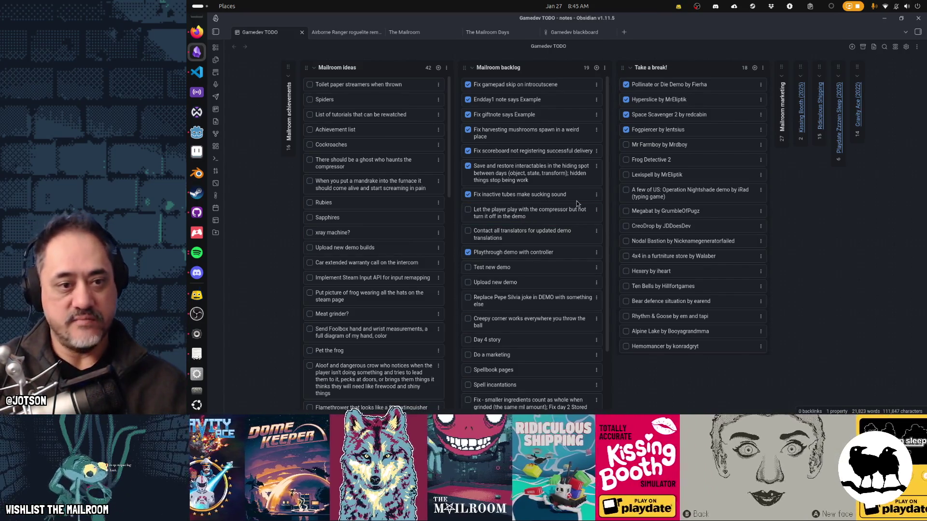
{"action": "key", "text": "alt+Tab"}
{"action": "key", "text": "alt+Tab"}
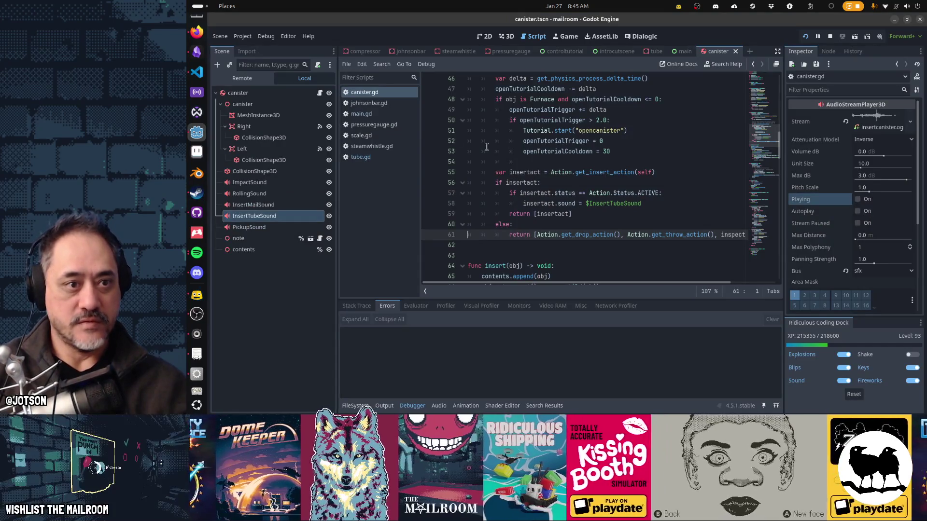
- Cut the demo-only _ready function from pressuregauge.gd and save it
{"action": "left_click", "coordinate": [391, 124]}
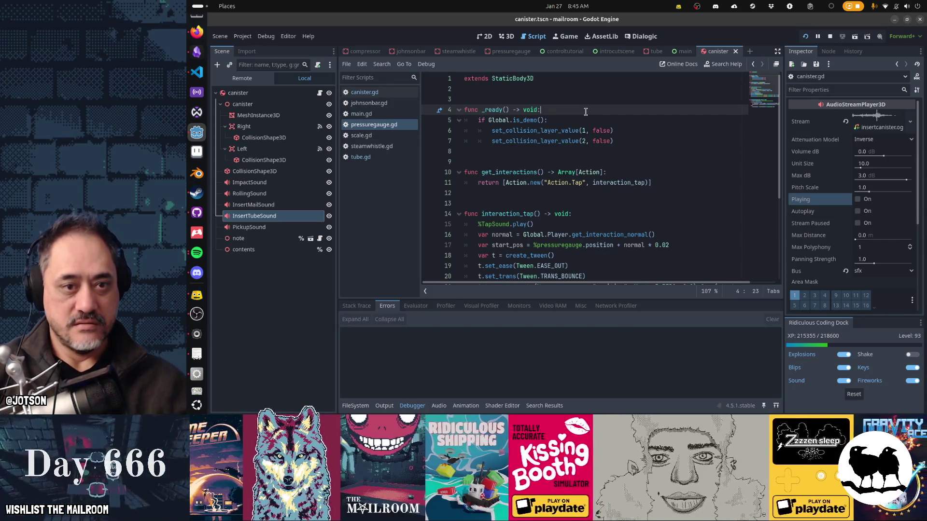
{"action": "key", "text": "ctrl+x"}
{"action": "key", "text": "ctrl+x"}
{"action": "key", "text": "ctrl+x"}
{"action": "key", "text": "ctrl+x"}
{"action": "key", "text": "ctrl+x"}
{"action": "key", "text": "ctrl+s"}
- Cut the is_demo collision block from steamwhistle.gd and save it
{"action": "left_click", "coordinate": [384, 145]}
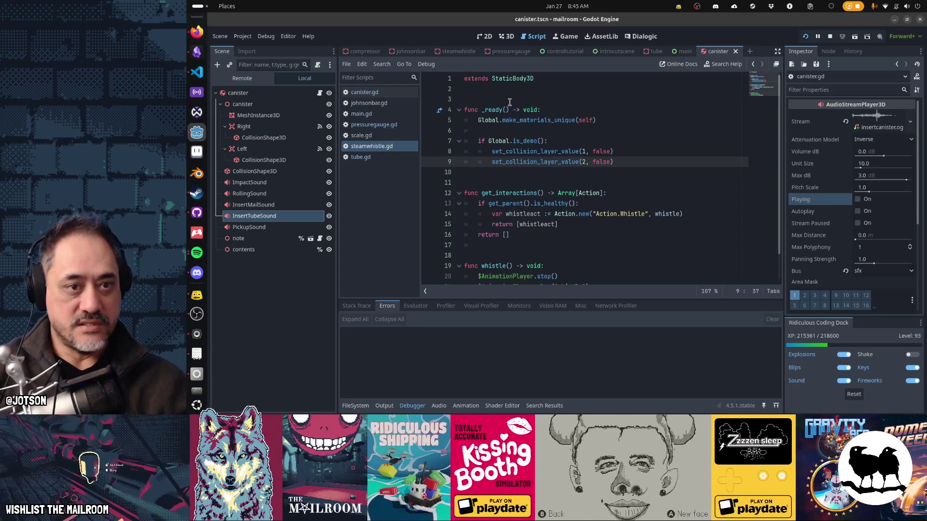
{"action": "left_click", "coordinate": [527, 132]}
{"action": "key", "text": "ctrl+x"}
{"action": "key", "text": "ctrl+x"}
{"action": "key", "text": "ctrl+x"}
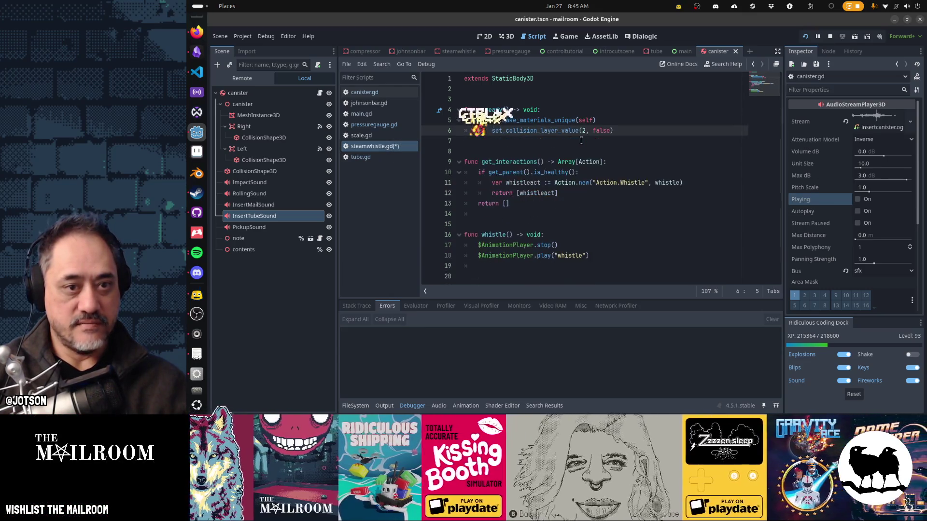
{"action": "key", "text": "ctrl+s"}
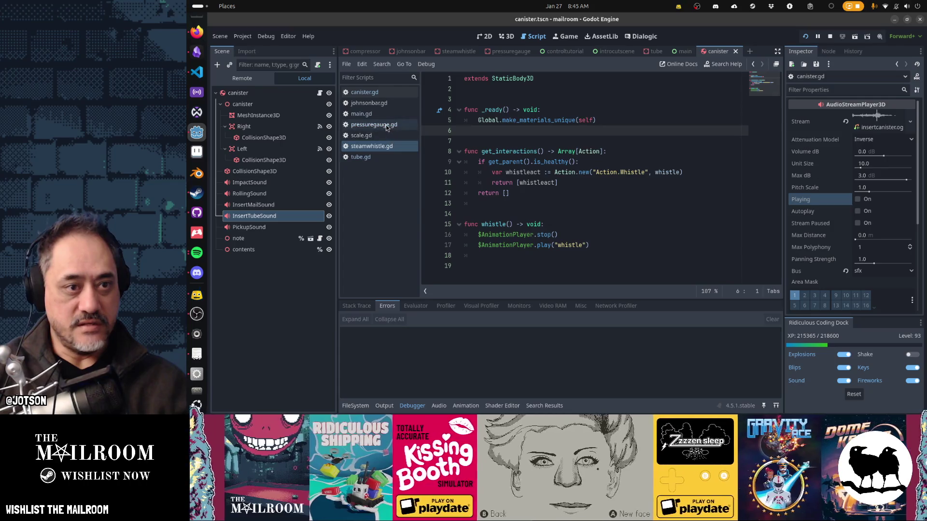
{"action": "left_click", "coordinate": [381, 104]}
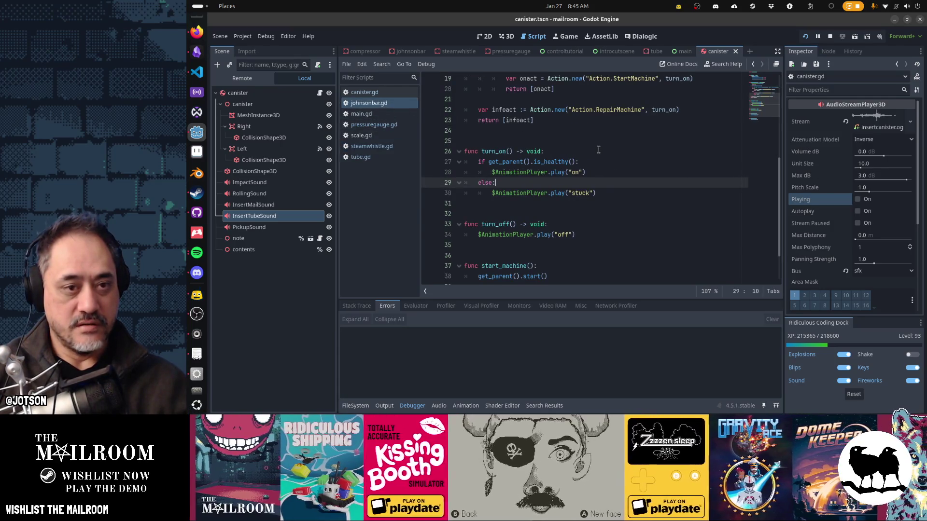
- In turn_off, add a Global.is_demo() branch that plays the "stuck_on" animation
{"action": "left_click", "coordinate": [578, 223]}
{"action": "key", "text": "Return"}
{"action": "type", "text": "Global.is_"}
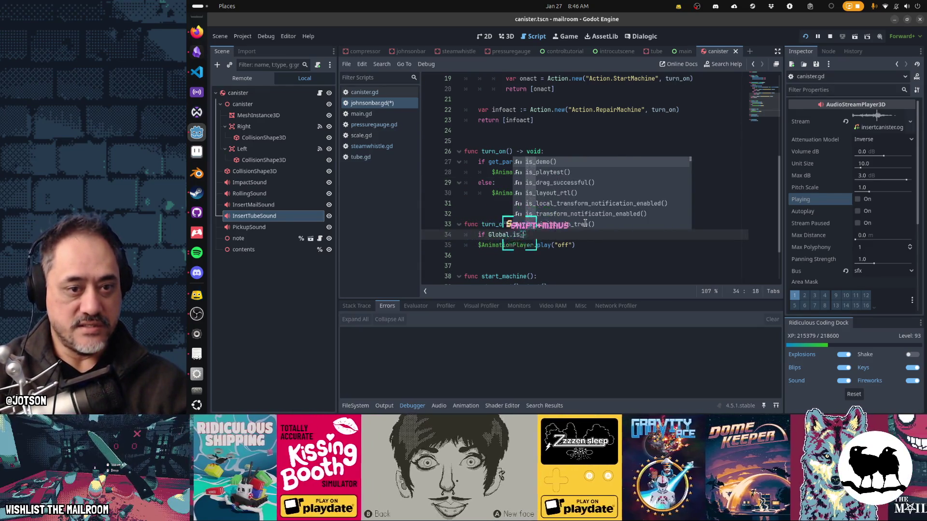
{"action": "type", "text": "demo():"}
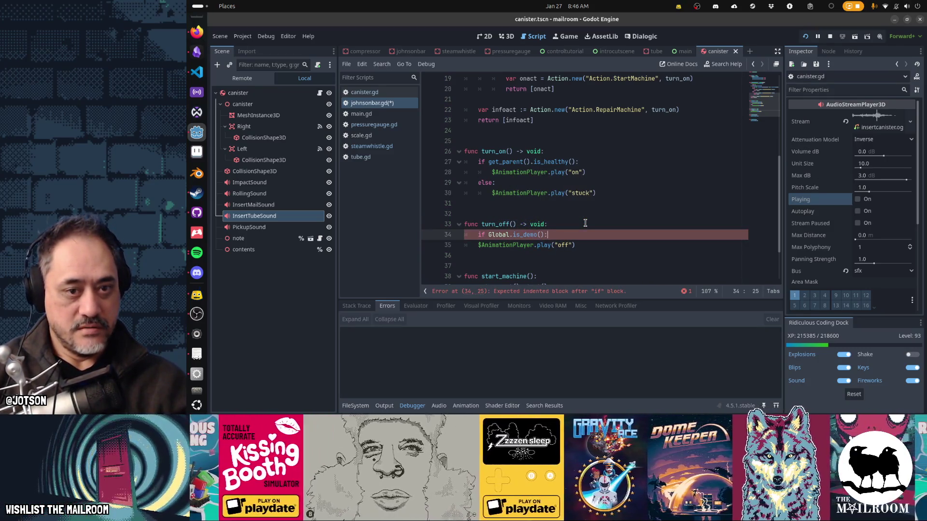
{"action": "key", "text": "Up"}
{"action": "key", "text": "Up"}
{"action": "key", "text": "Up"}
{"action": "key", "text": "Home"}
{"action": "key", "text": "Down"}
{"action": "key", "text": "Down"}
{"action": "key", "text": "Down"}
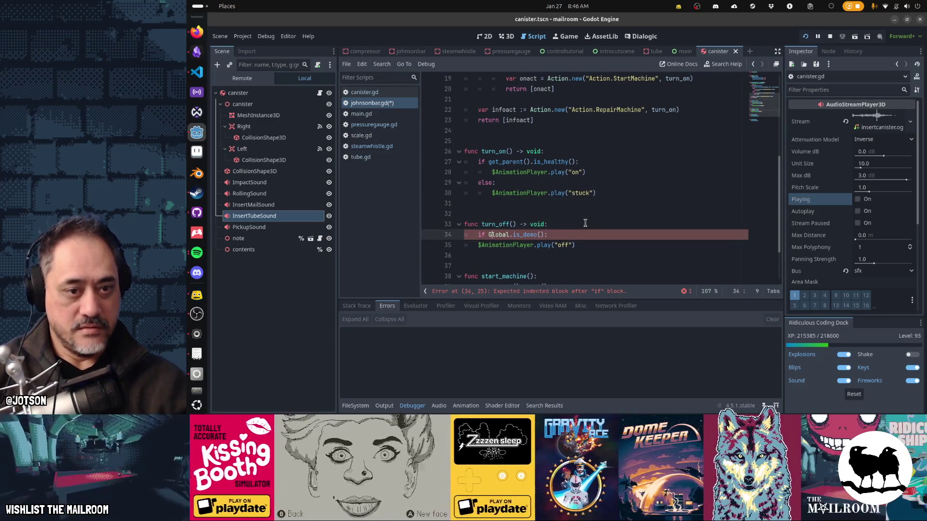
{"action": "key", "text": "End"}
{"action": "key", "text": "Return"}
{"action": "key", "text": "ctrl+v"}
{"action": "key", "text": "Left"}
{"action": "key", "text": "Left"}
{"action": "type", "text": "_on"}
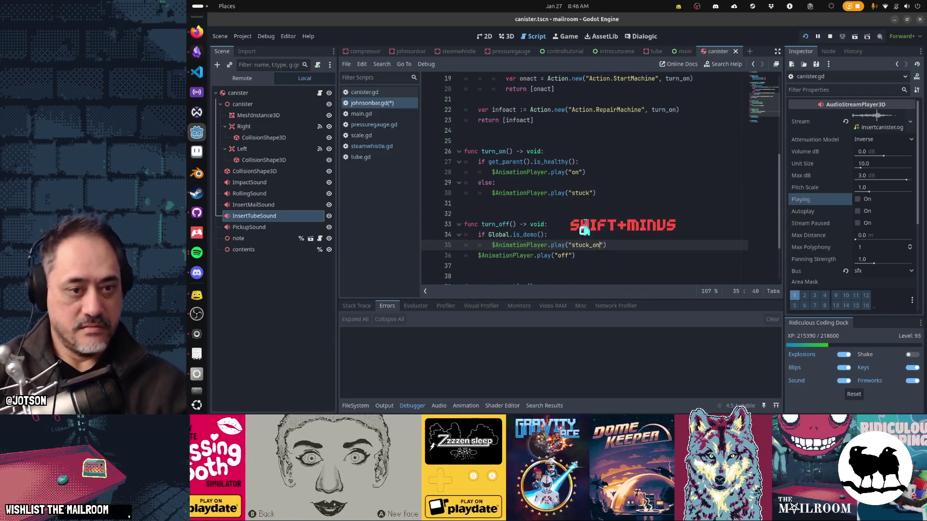
- Nest the "off" animation call under a new else: branch
{"action": "key", "text": "Down"}
{"action": "key", "text": "Home"}
{"action": "type", "text": "else:"}
{"action": "key", "text": "Return"}
{"action": "key", "text": "Down"}
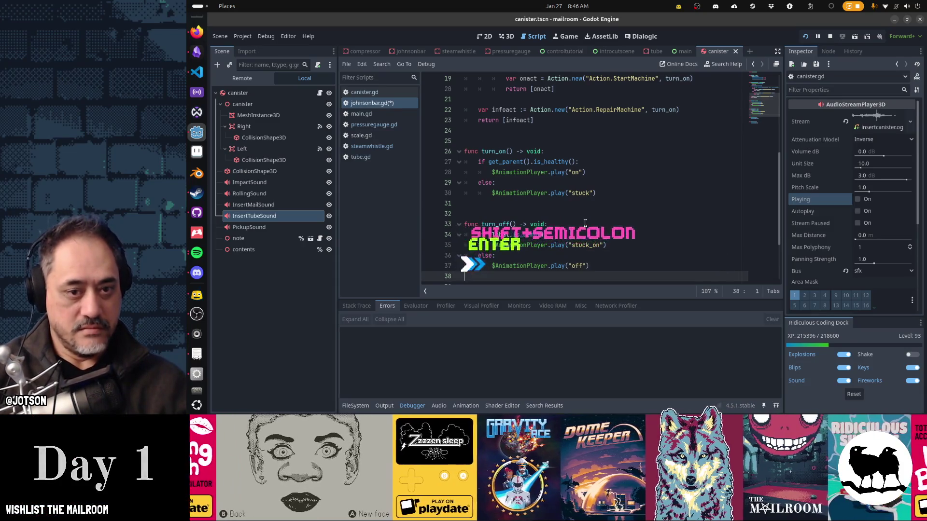
{"action": "key", "text": "Down"}
{"action": "key", "text": "Down"}
{"action": "key", "text": "Down"}
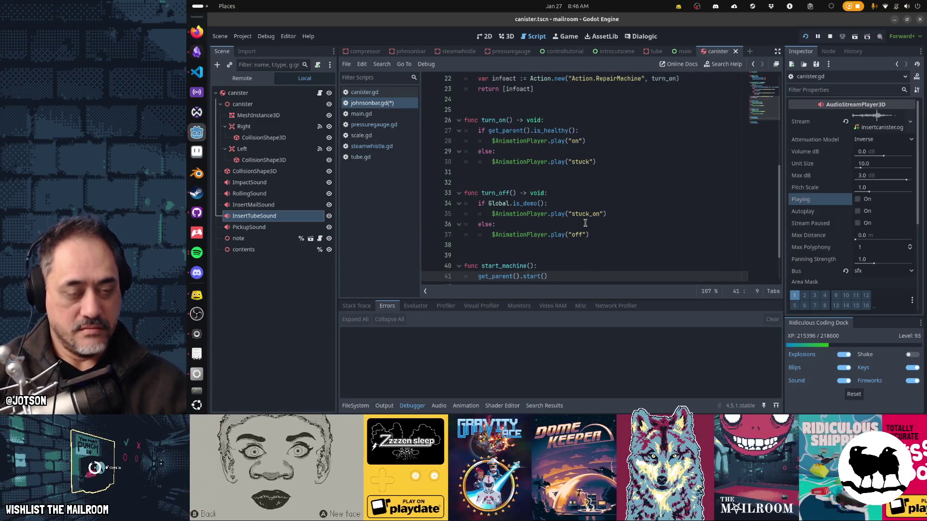
- Save johnsonbar.gd, stop the running game, and relaunch it with F5
{"action": "key", "text": "ctrl+s"}
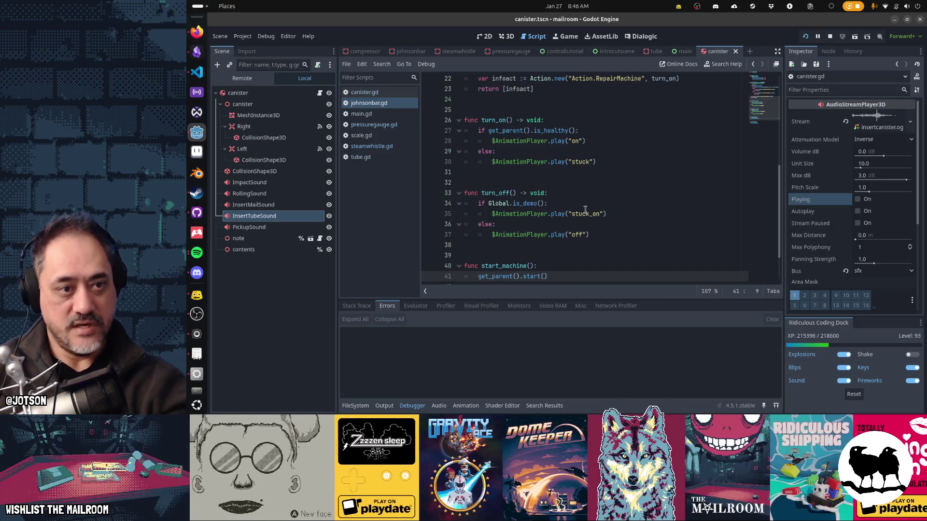
{"action": "key", "text": "F8"}
{"action": "left_click", "coordinate": [572, 172]}
{"action": "key", "text": "F5"}
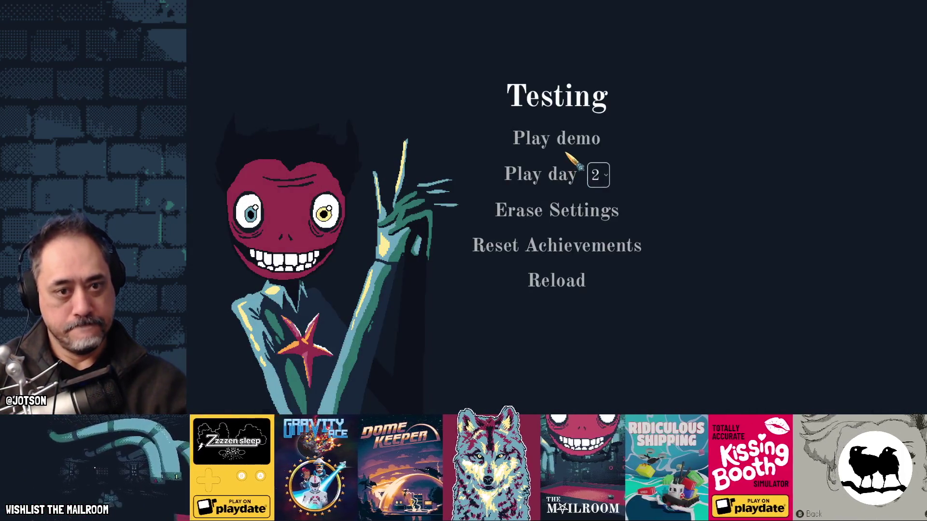
- Start a test day from the Testing menu, then switch to Obsidian
{"action": "left_click", "coordinate": [567, 155]}
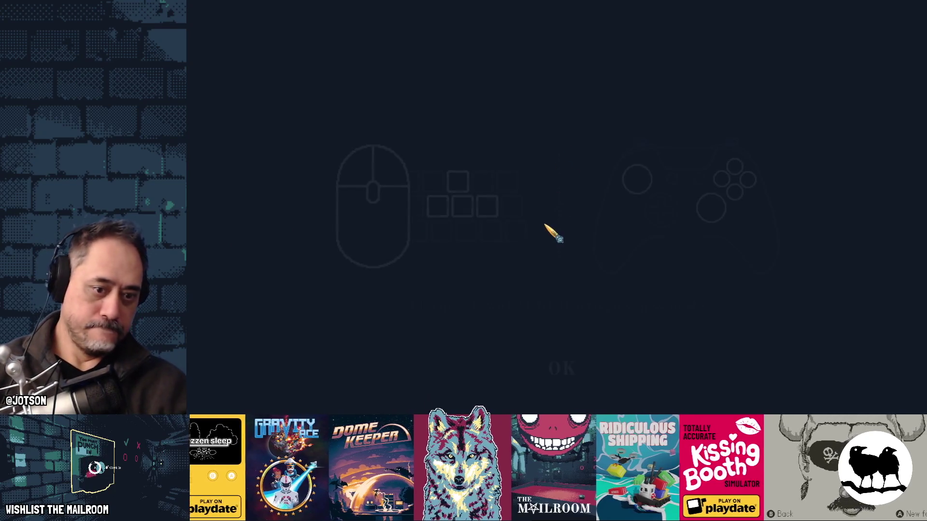
{"action": "key", "text": "alt+Tab"}
{"action": "key", "text": "alt+Tab"}
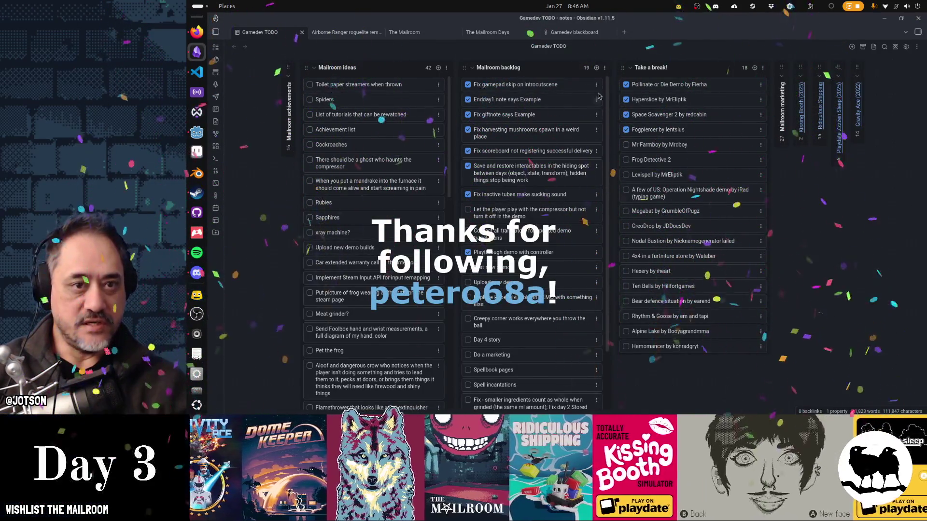
- Cancel a new 'Fix skip with gamepad' card and drag the gamepad skip card lower
{"action": "left_click", "coordinate": [596, 67]}
{"action": "type", "text": "Fix "}
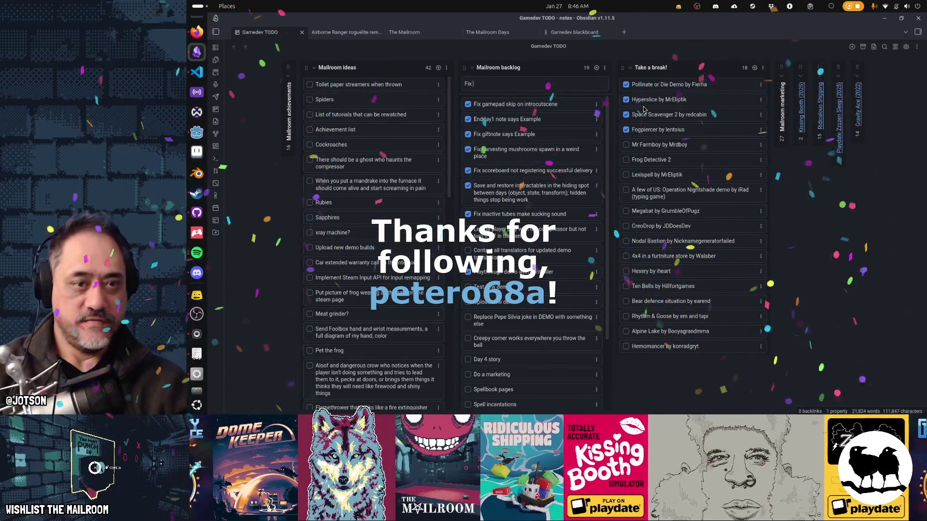
{"action": "type", "text": "skip with "}
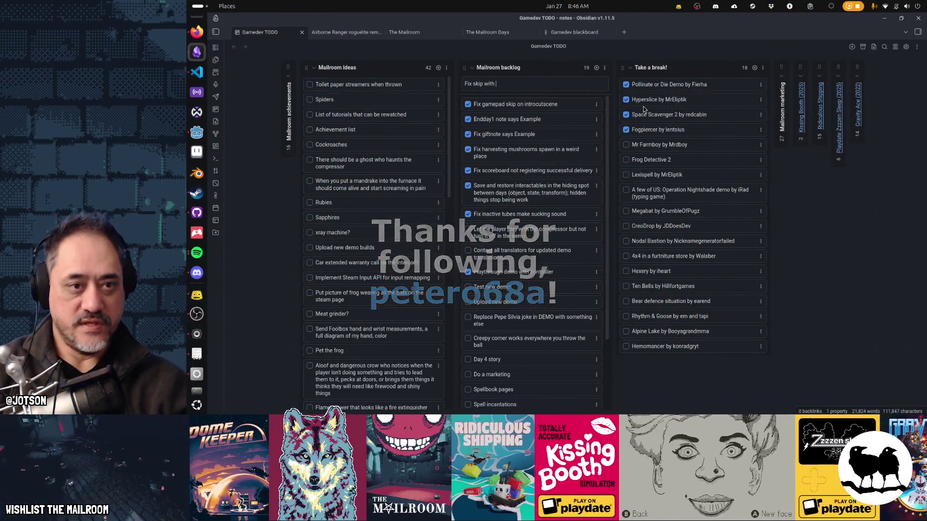
{"action": "type", "text": "gamepad in introcuct"}
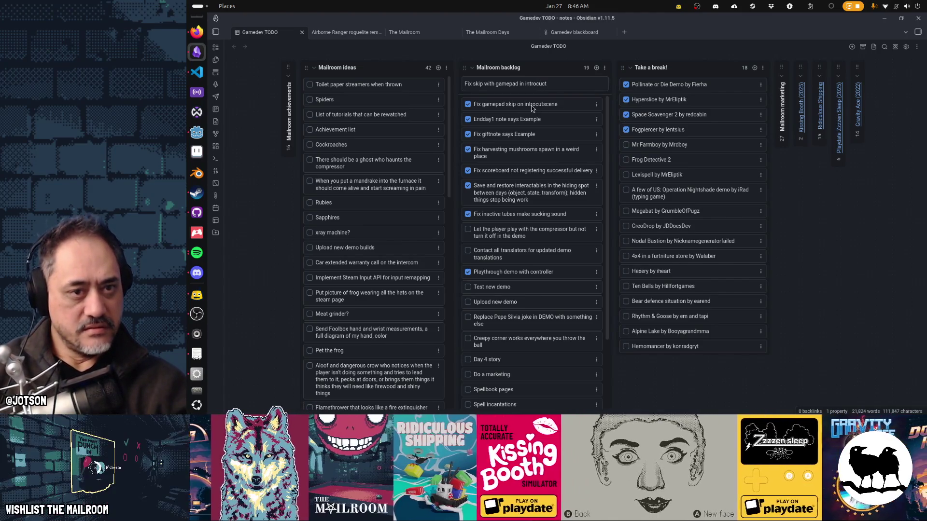
{"action": "key", "text": "Escape"}
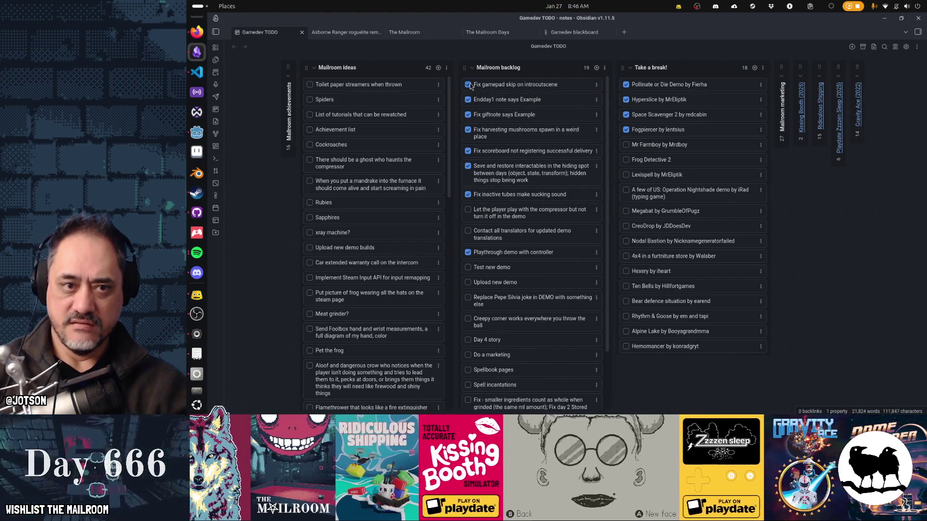
{"action": "left_click_drag", "start_coordinate": [518, 88], "coordinate": [524, 213]}
- Dismiss The Mailroom's controls screen so the red-door intro plays, then switch back out of the game
{"action": "key", "text": "alt+Tab"}
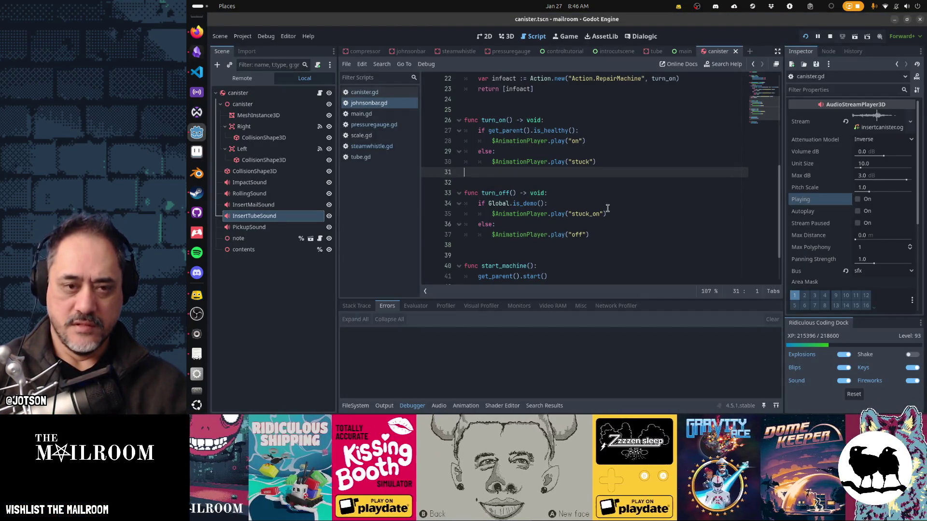
{"action": "key", "text": "alt+Tab"}
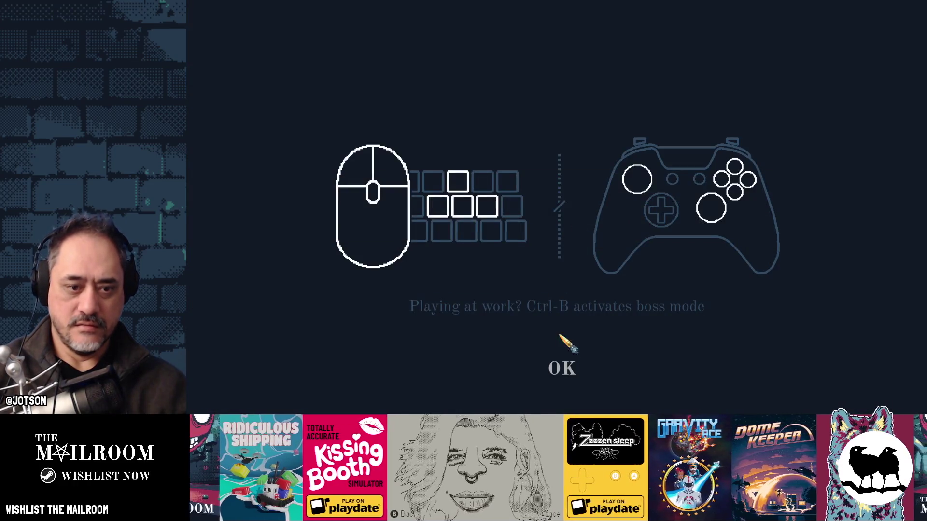
{"action": "left_click", "coordinate": [563, 368]}
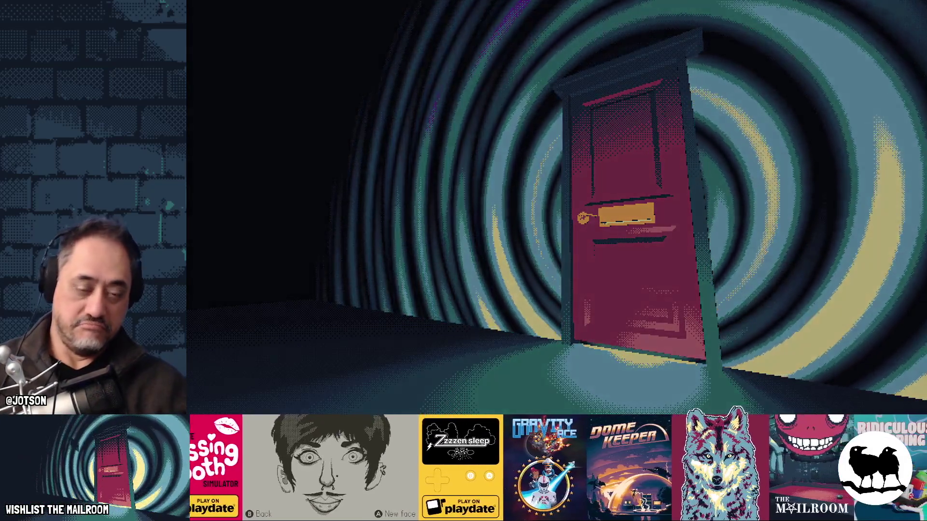
{"action": "key", "text": "alt+Tab"}
{"action": "key", "text": "alt+Tab"}
{"action": "key", "text": "alt+Tab"}
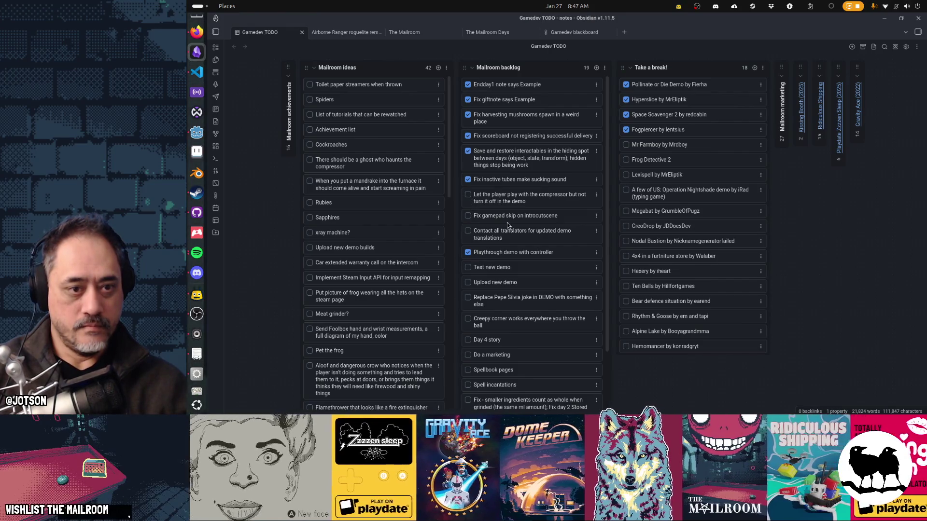
- Cycle through the Obsidian, OBS and Godot windows, ending on the mailroom (DEBUG) game window
{"action": "key", "text": "alt+Tab"}
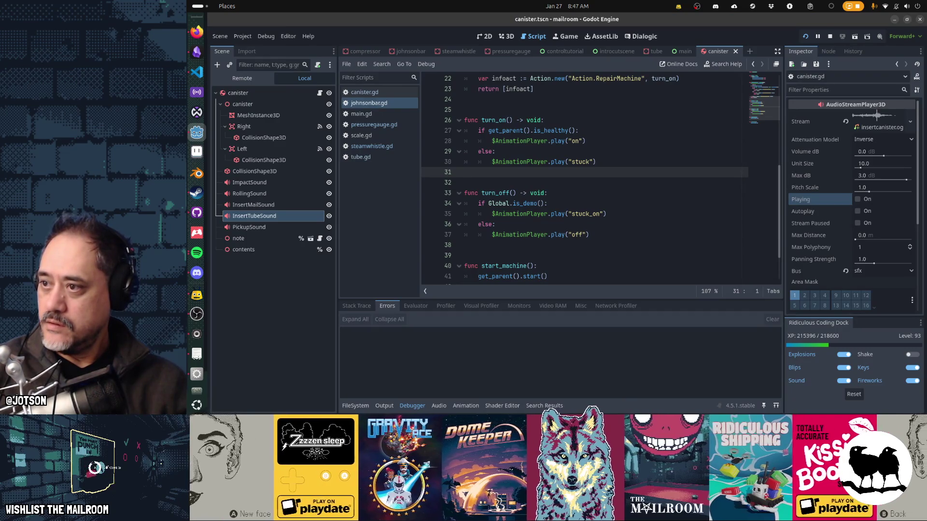
{"action": "key", "text": "alt+Tab"}
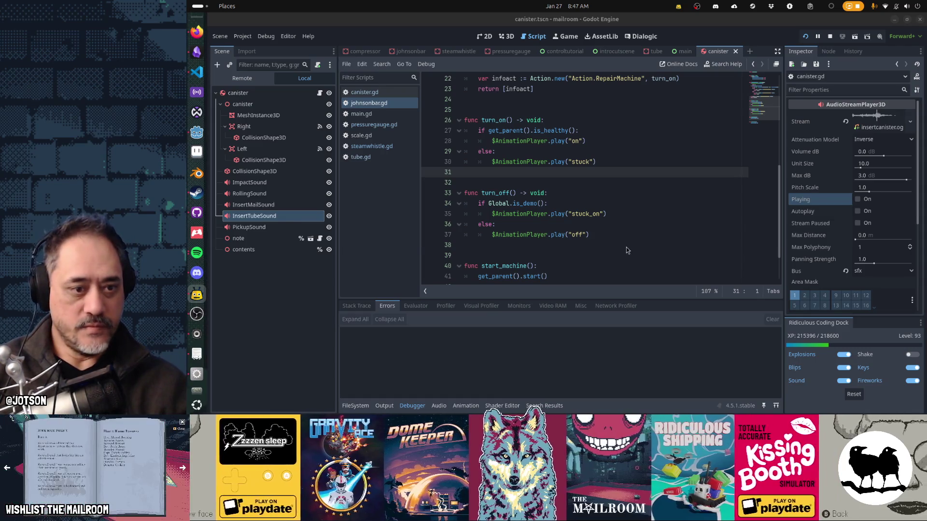
{"action": "key", "text": "alt+Tab"}
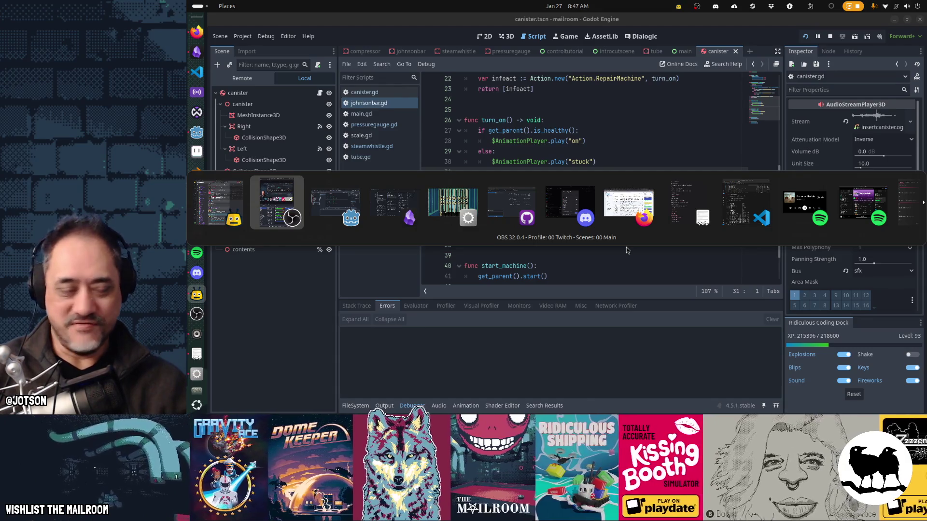
{"action": "key", "text": "alt+Tab"}
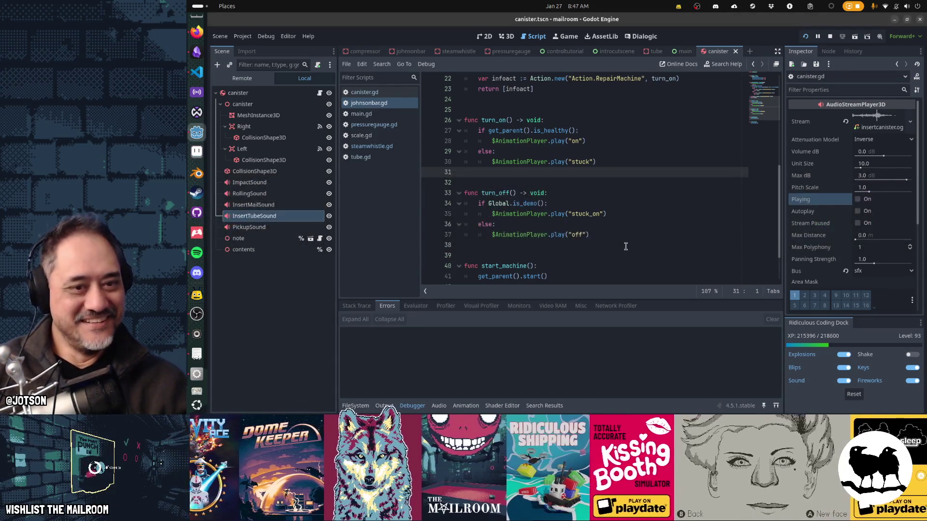
{"action": "key", "text": "alt+Tab"}
{"action": "key", "text": "alt+Tab"}
{"action": "key", "text": "alt+Tab"}
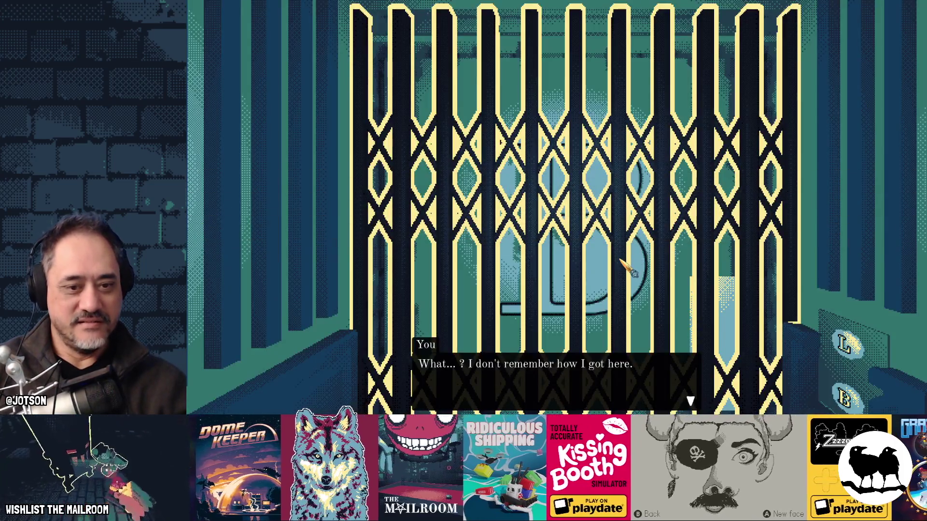
- Finish the elevator dialogue and open the elevator gate
{"action": "left_click", "coordinate": [622, 258]}
{"action": "left_click", "coordinate": [620, 265]}
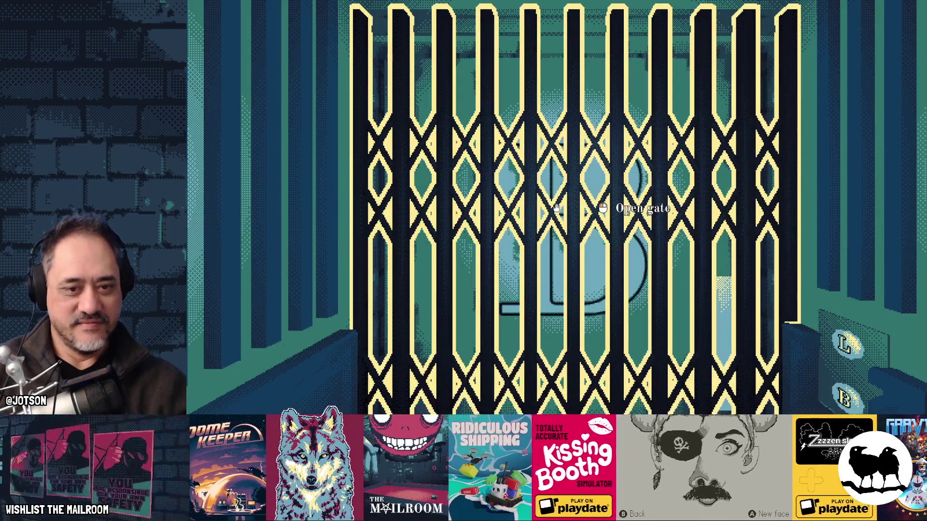
{"action": "left_click", "coordinate": [556, 208]}
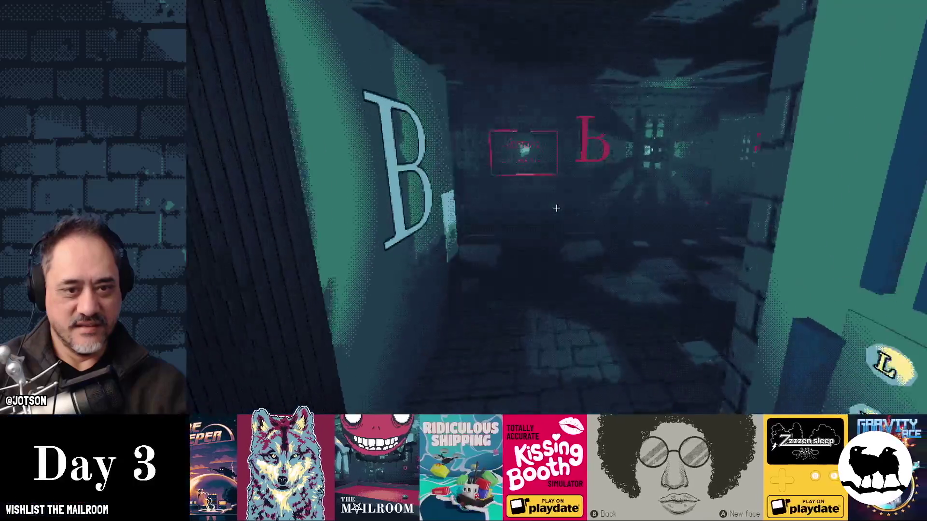
- Walk through the hallway into the Machine Room to view the compressor lever, then close the game
{"action": "key", "text": "w"}
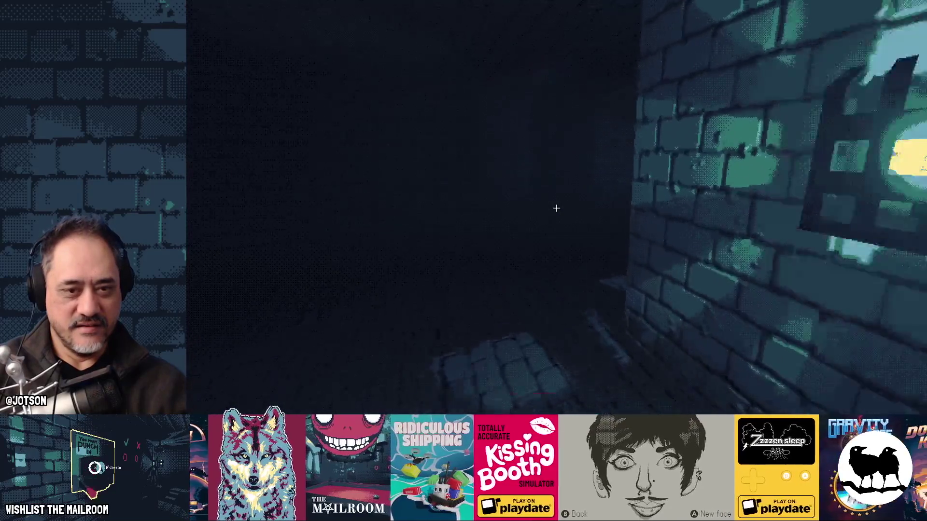
{"action": "key", "text": "w"}
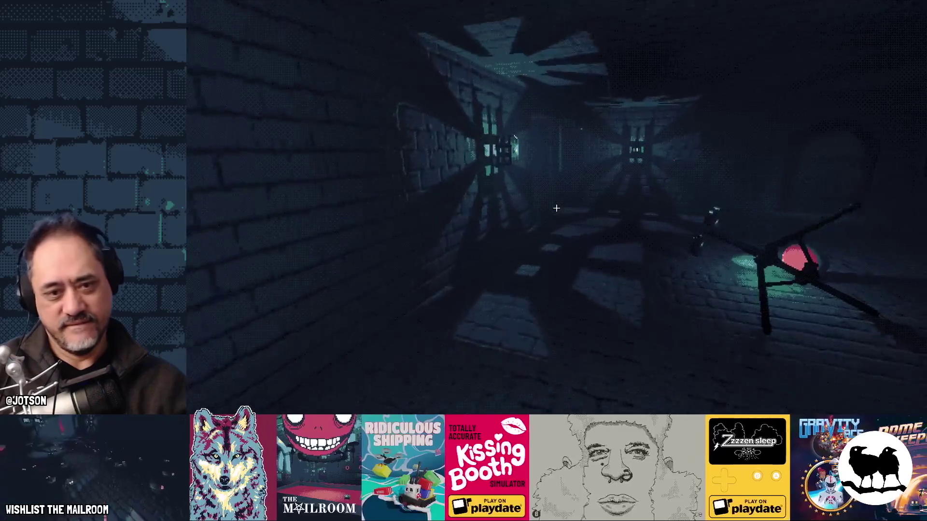
{"action": "key", "text": "w"}
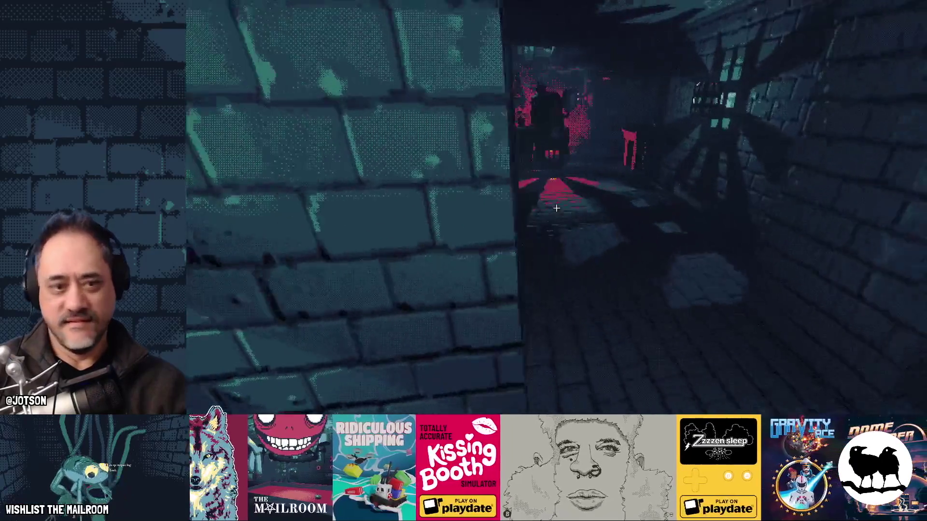
{"action": "key", "text": "w"}
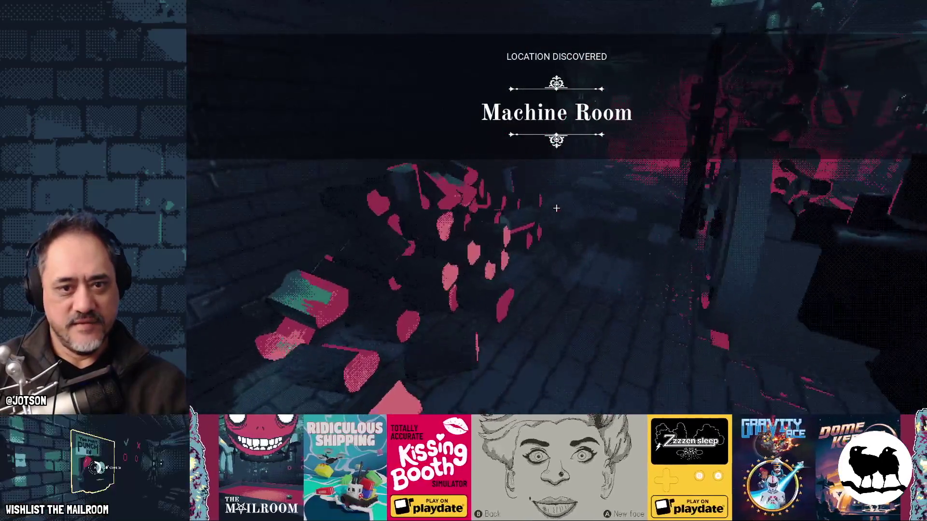
{"action": "key", "text": "w"}
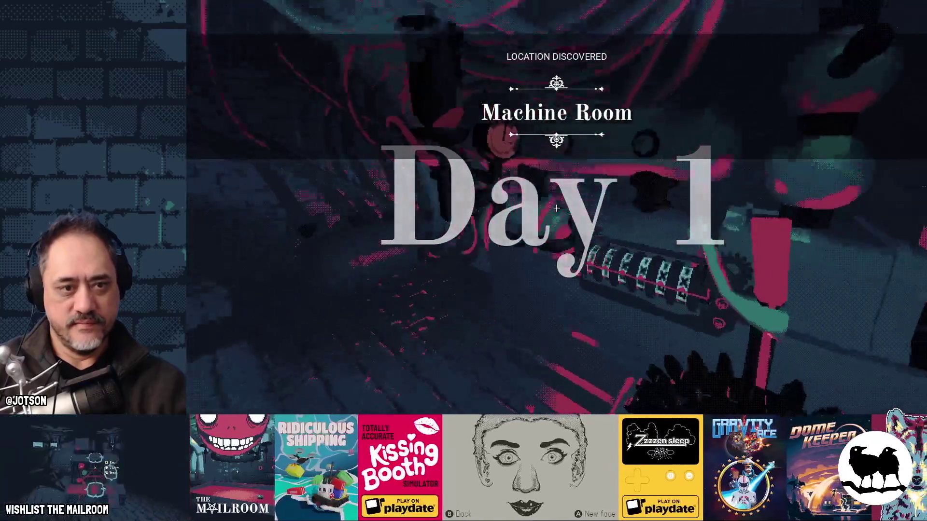
{"action": "key", "text": "w"}
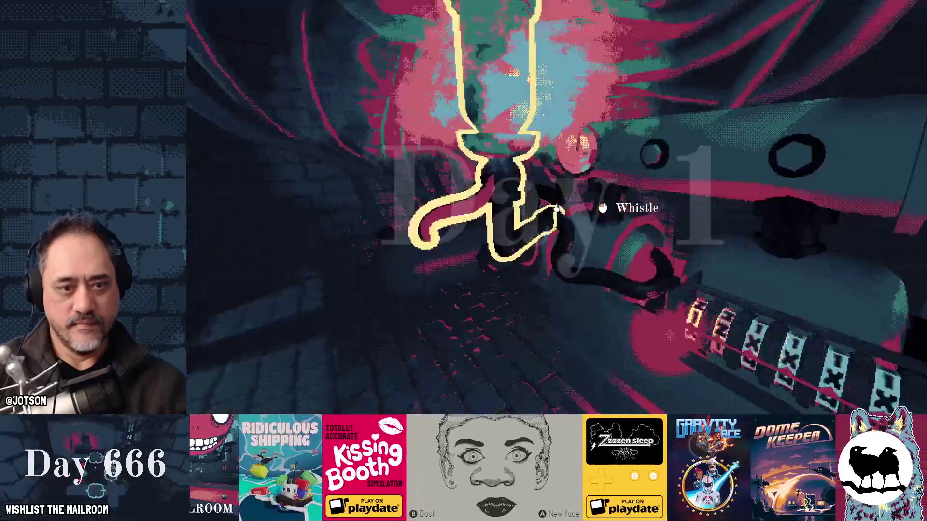
{"action": "left_click", "coordinate": [555, 207]}
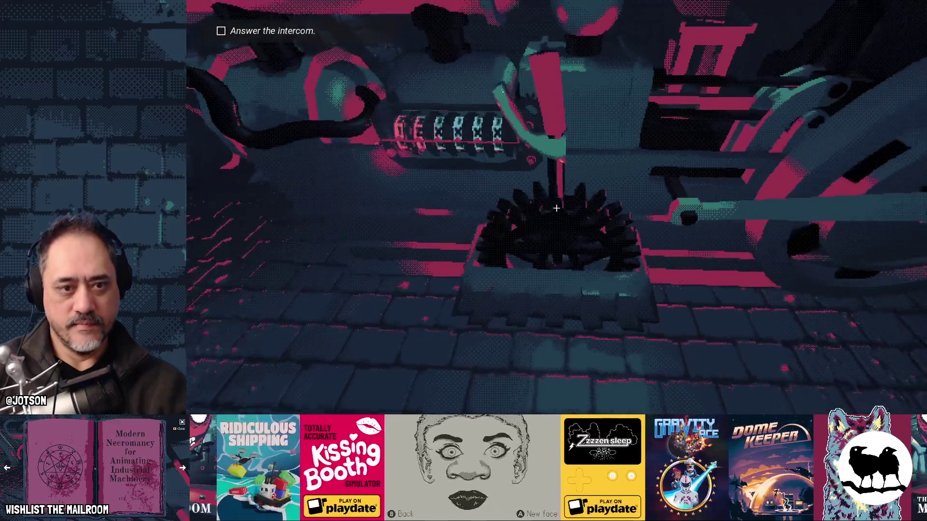
{"action": "key", "text": "s"}
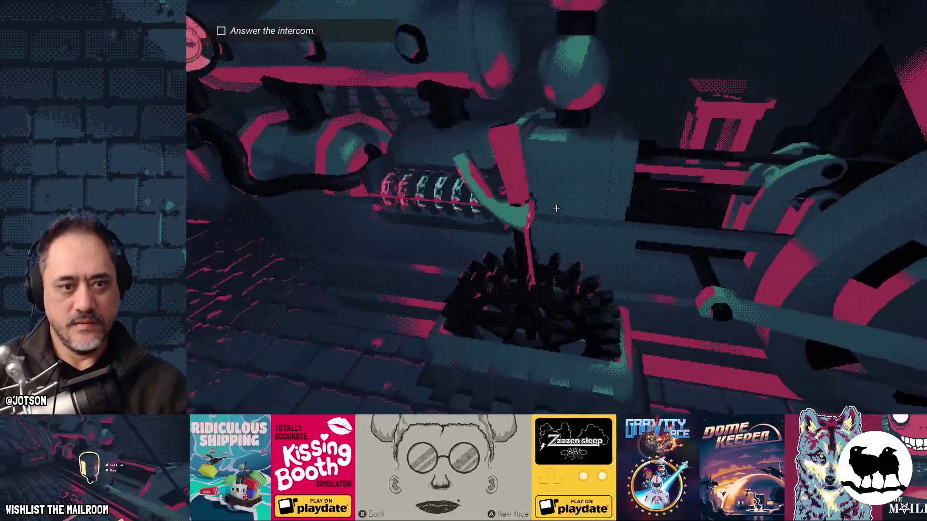
{"action": "key", "text": "F8"}
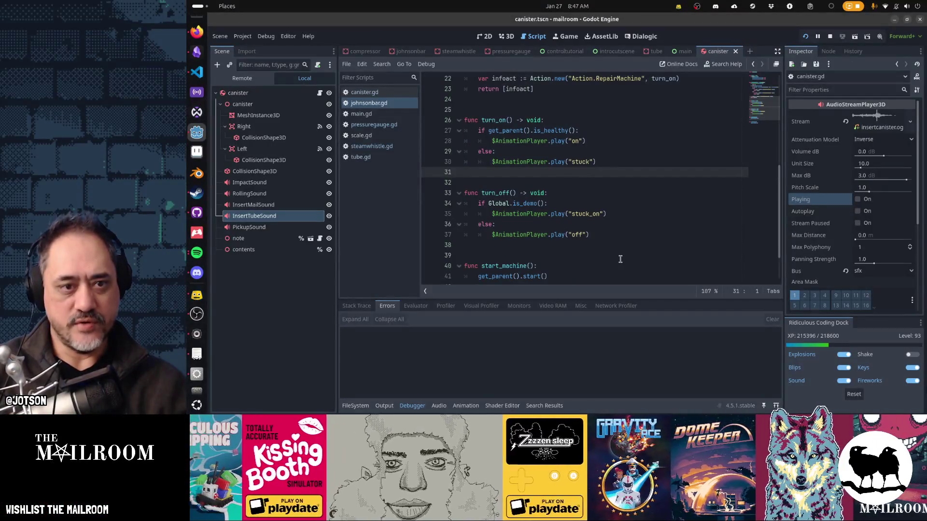
- Cut the demo-only _ready function from johnsonbar.gd and save the script
{"action": "scroll", "coordinate": [610, 253], "scroll_direction": "up", "scroll_amount": 5}
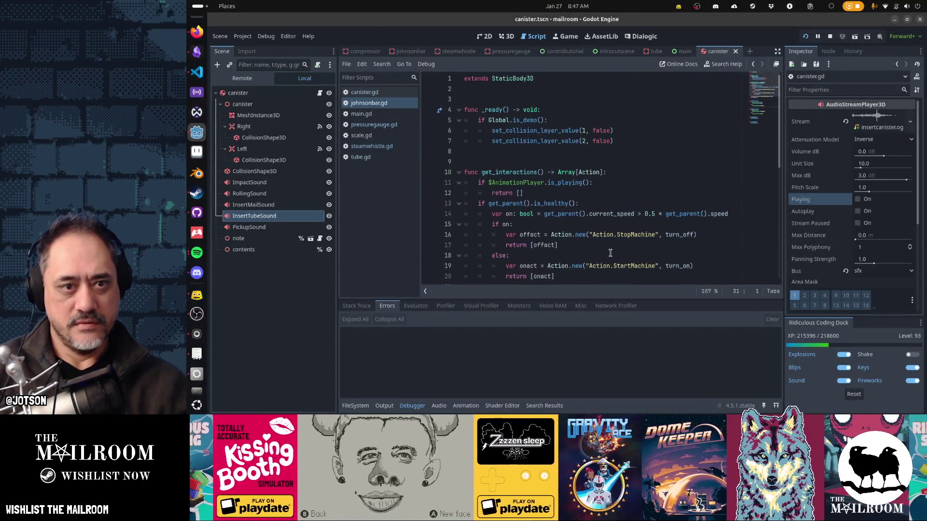
{"action": "left_click", "coordinate": [567, 111]}
{"action": "key", "text": "ctrl+x"}
{"action": "key", "text": "ctrl+x"}
{"action": "key", "text": "ctrl+x"}
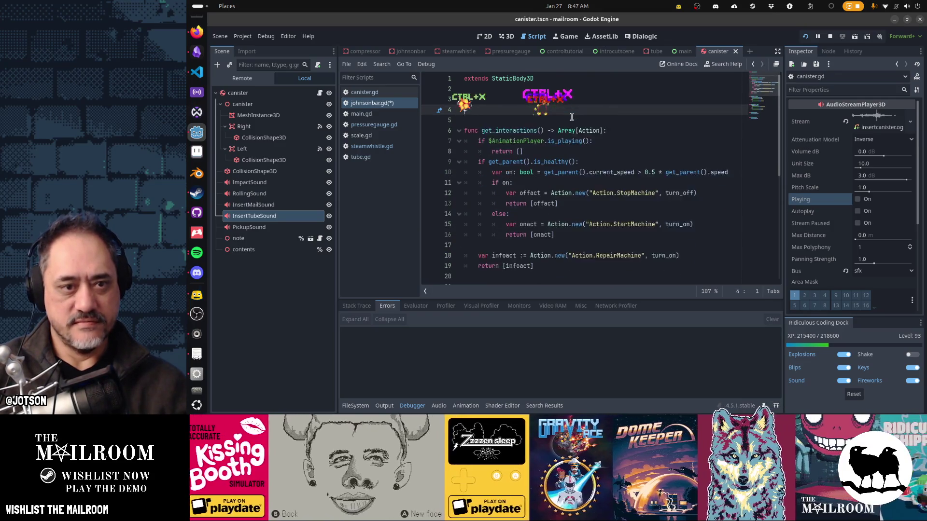
{"action": "key", "text": "ctrl+s"}
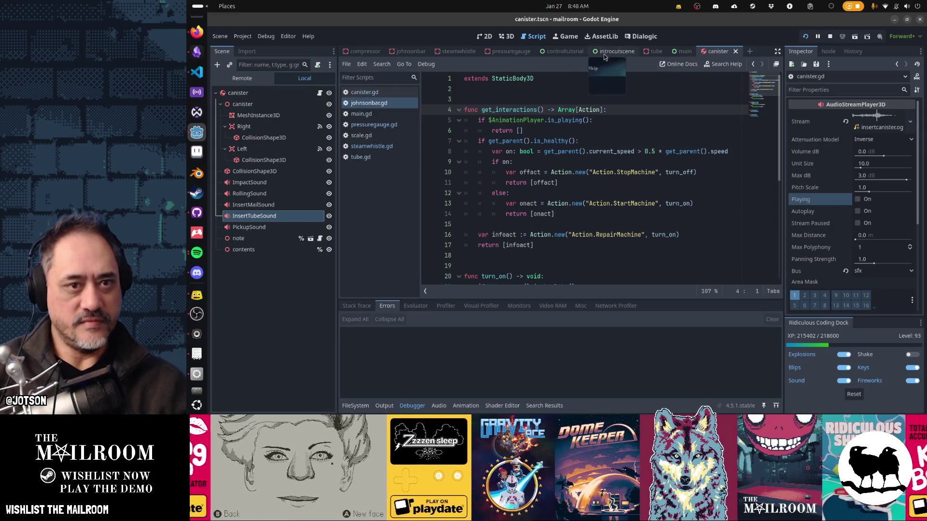
- Enable collision layer 2 on the johnsonbar root body and run the game
{"action": "left_click", "coordinate": [411, 51]}
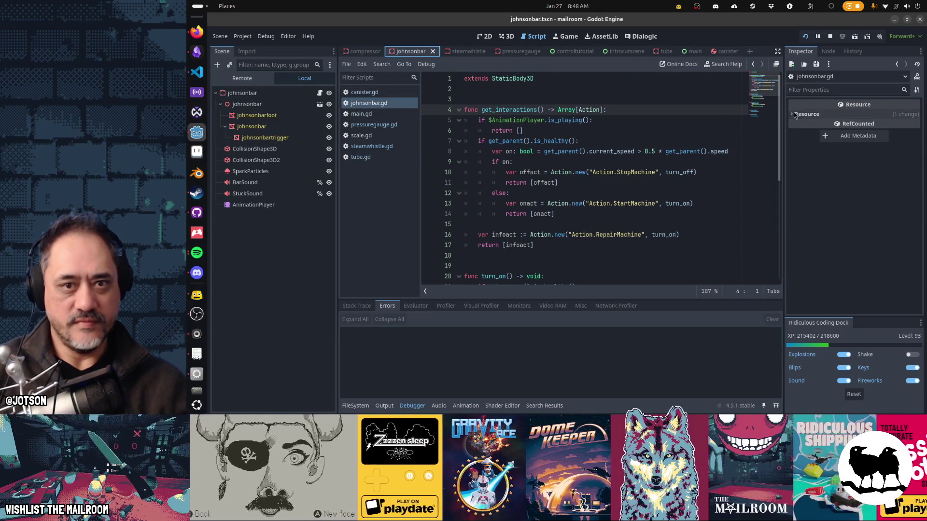
{"action": "left_click", "coordinate": [316, 94]}
{"action": "left_click", "coordinate": [811, 274]}
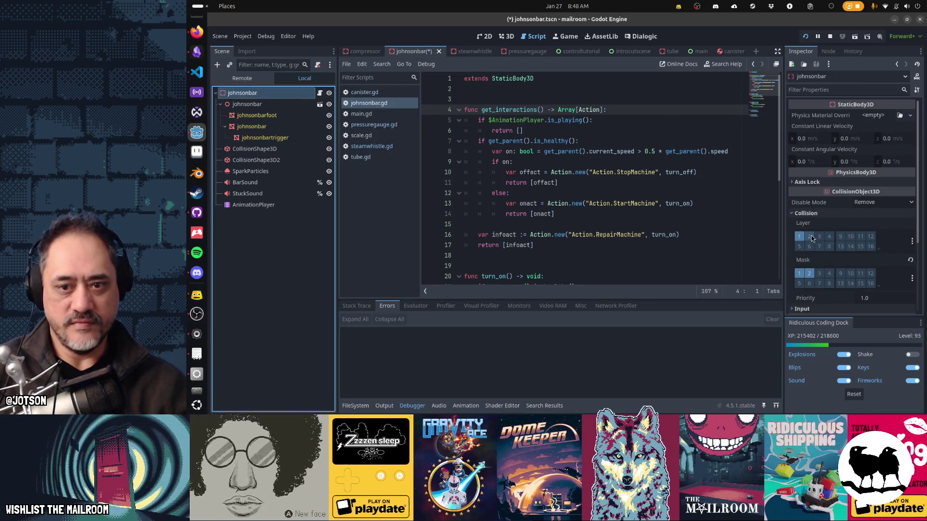
{"action": "key", "text": "F5"}
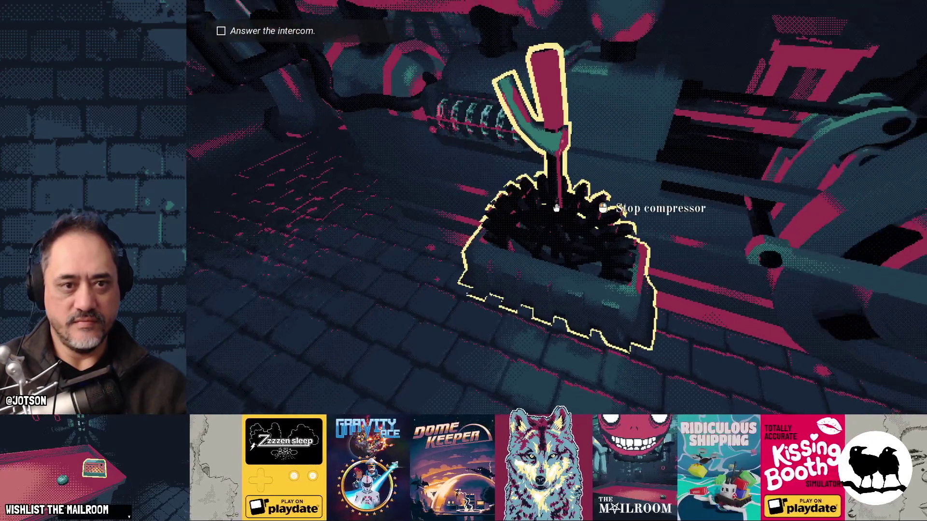
- Pull the compressor lever twice, pick up the red ball, answer the intercom, then stop the game
{"action": "left_click", "coordinate": [556, 208]}
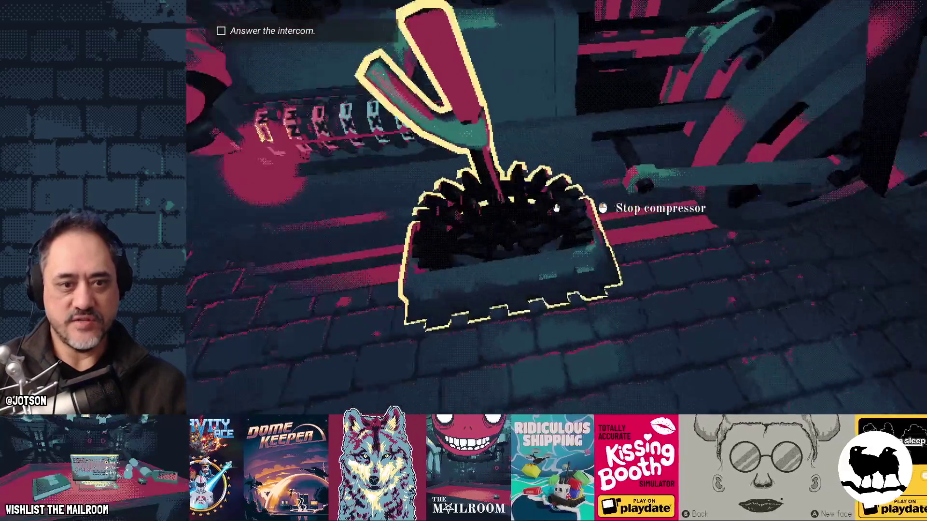
{"action": "left_click", "coordinate": [556, 208]}
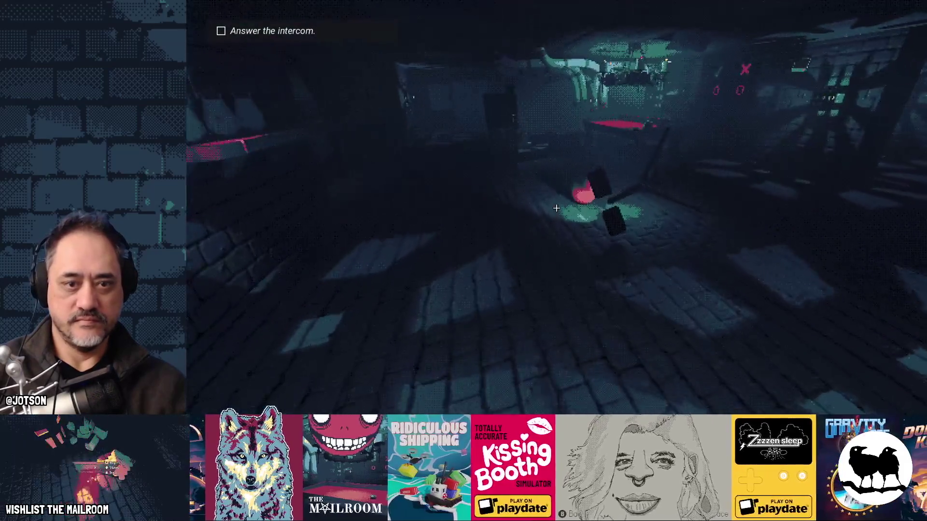
{"action": "left_click", "coordinate": [556, 208]}
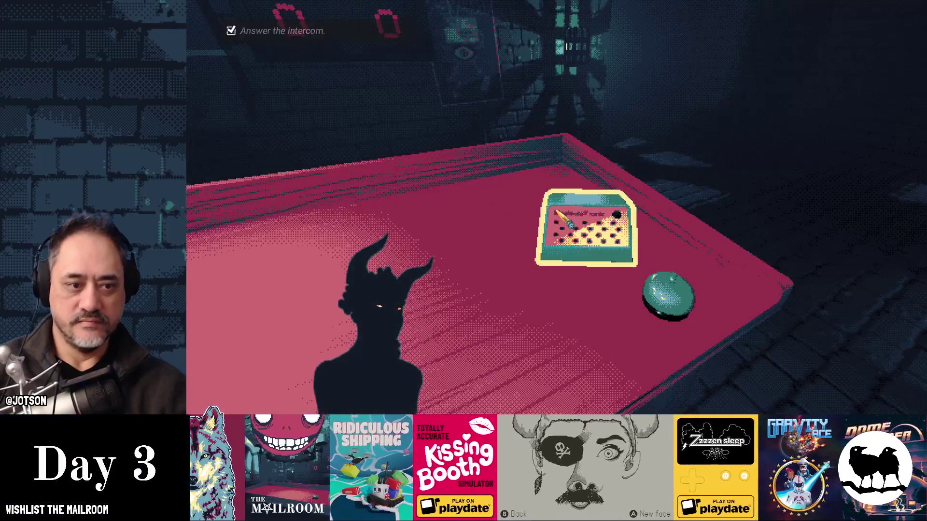
{"action": "left_click", "coordinate": [394, 212]}
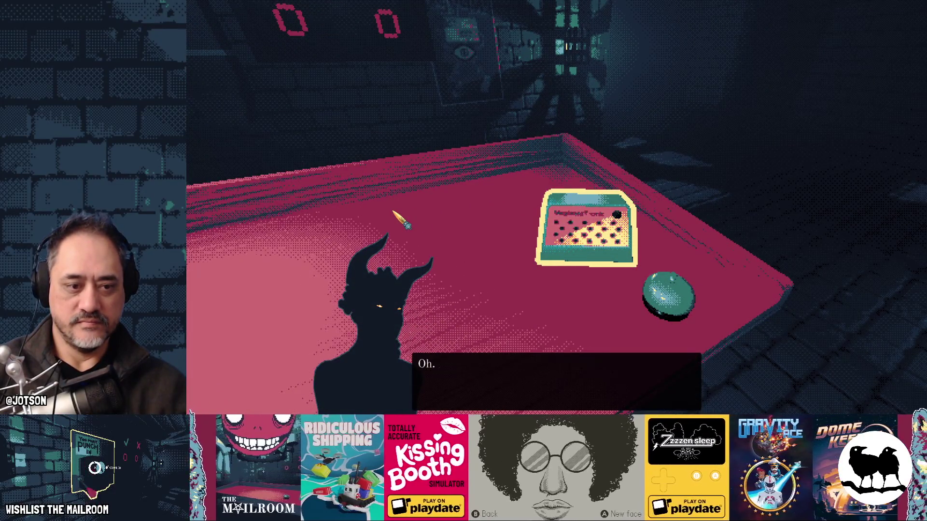
{"action": "left_click", "coordinate": [395, 216]}
{"action": "key", "text": "F8"}
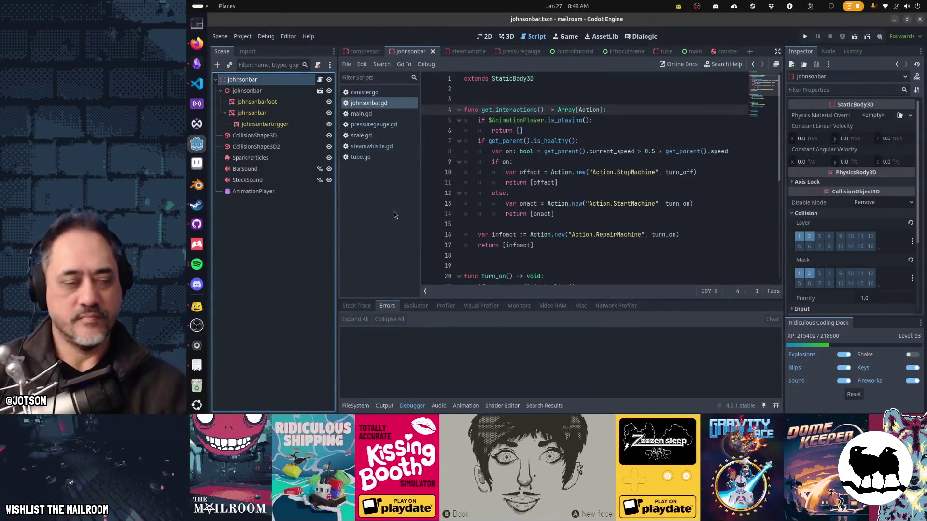
- Tick the 'Let the player play with the compressor' card in the Obsidian backlog, then bring up GitHub Desktop
{"action": "key", "text": "alt+Tab"}
{"action": "key", "text": "alt+Tab"}
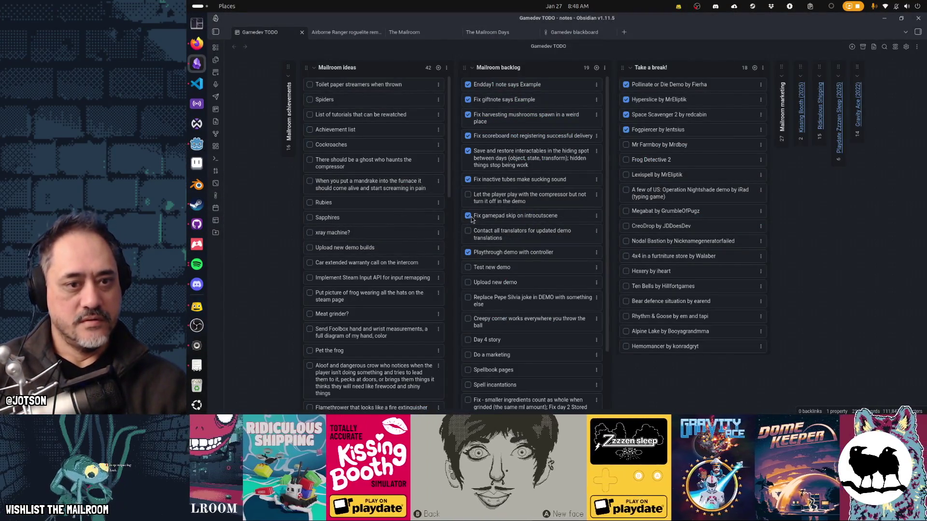
{"action": "left_click", "coordinate": [468, 194]}
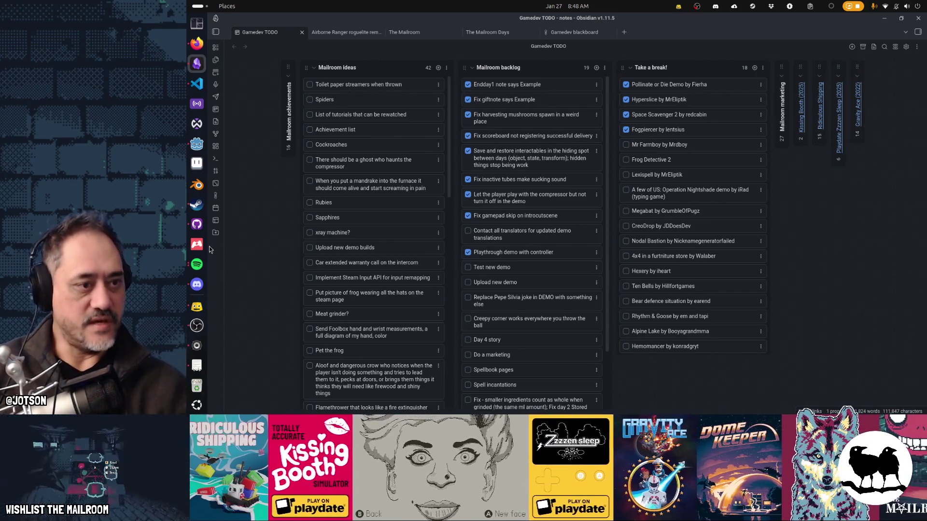
{"action": "left_click", "coordinate": [197, 224]}
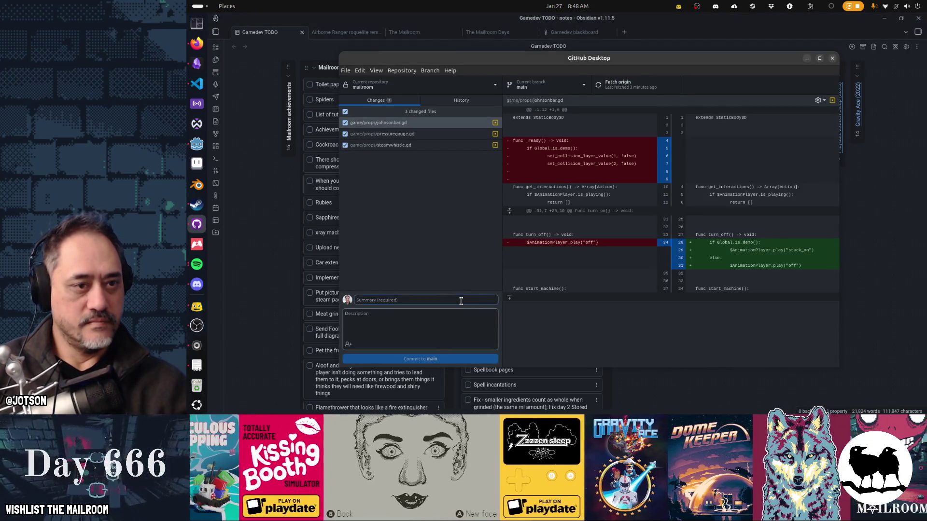
- Commit the three changed scripts to main as 'Allow player to play with compressor in demo'
{"action": "left_click", "coordinate": [461, 300]}
{"action": "type", "text": "Allo"}
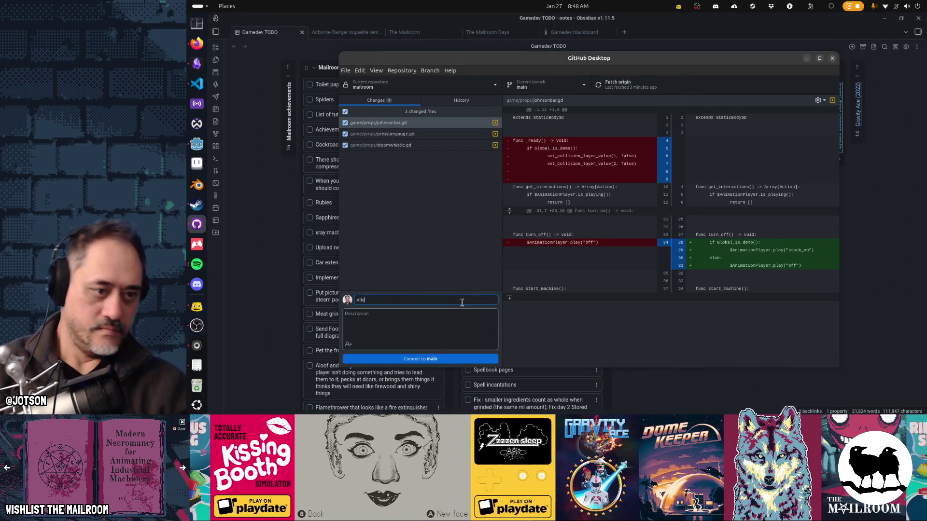
{"action": "type", "text": "w player to play wi"}
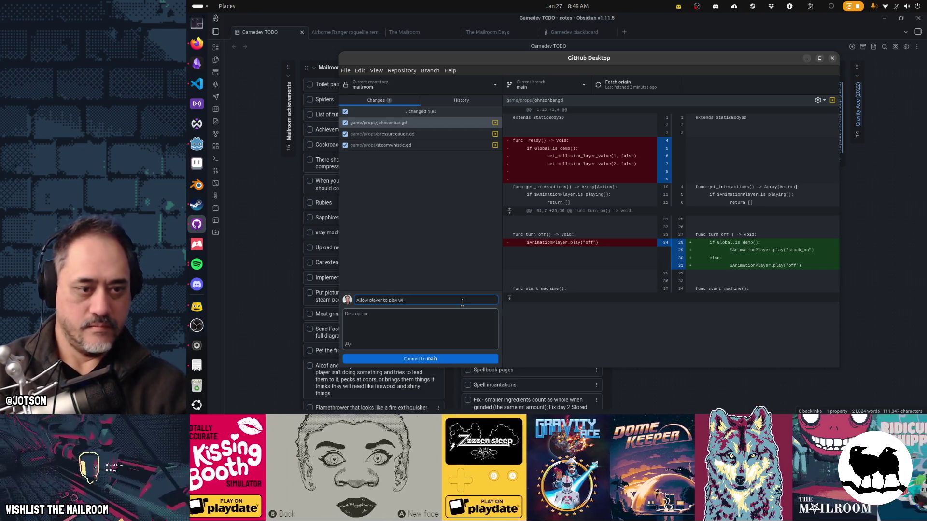
{"action": "type", "text": "th compressor in demo"}
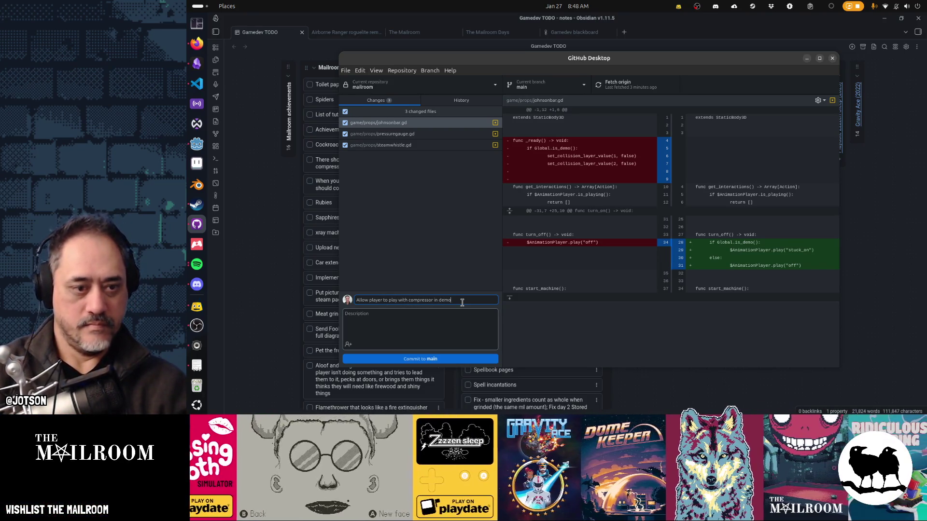
{"action": "key", "text": "ctrl+Return"}
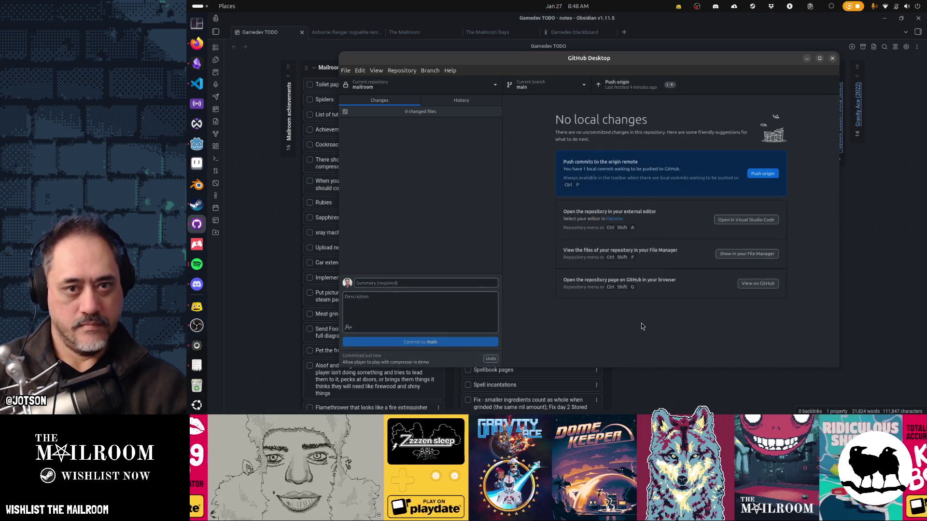
{"action": "left_click", "coordinate": [666, 48]}
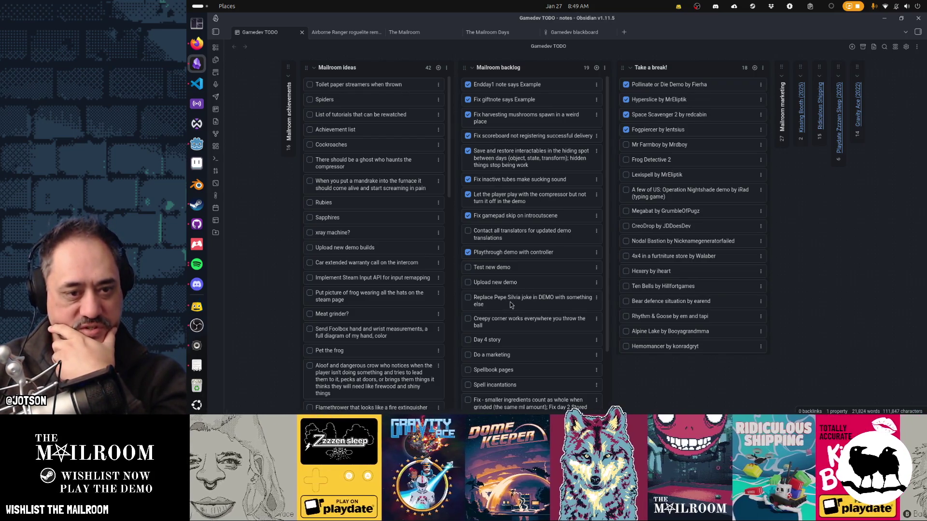
- Reorder the Pepe Silvia, translators and Creepy corner cards, tick Test new demo, and move Upload new demo below Creepy corner
{"action": "left_click_drag", "start_coordinate": [512, 305], "coordinate": [528, 333]}
{"action": "left_click_drag", "start_coordinate": [509, 236], "coordinate": [510, 281]}
{"action": "left_click", "coordinate": [468, 246]}
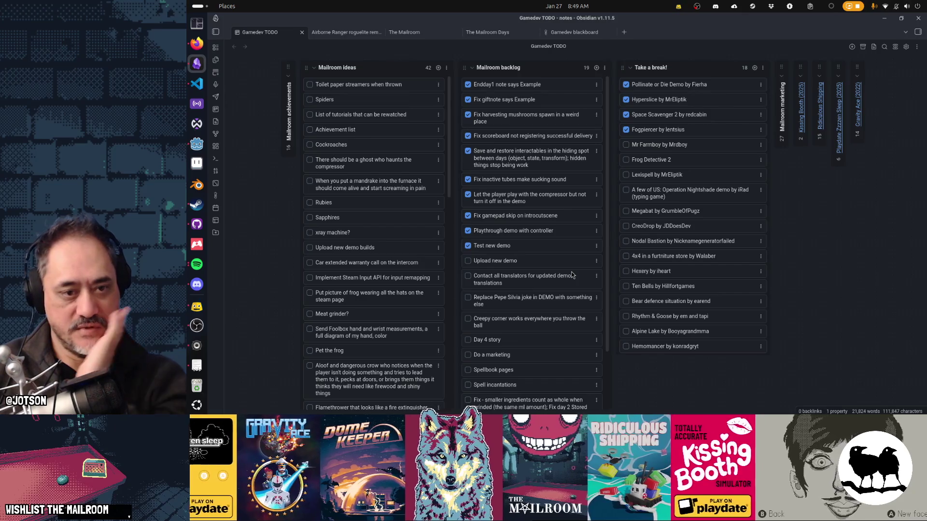
{"action": "mouse_move", "coordinate": [545, 263]}
{"action": "left_mouse_down"}
{"action": "mouse_move", "coordinate": [524, 321]}
{"action": "mouse_move", "coordinate": [520, 303]}
{"action": "left_mouse_up"}
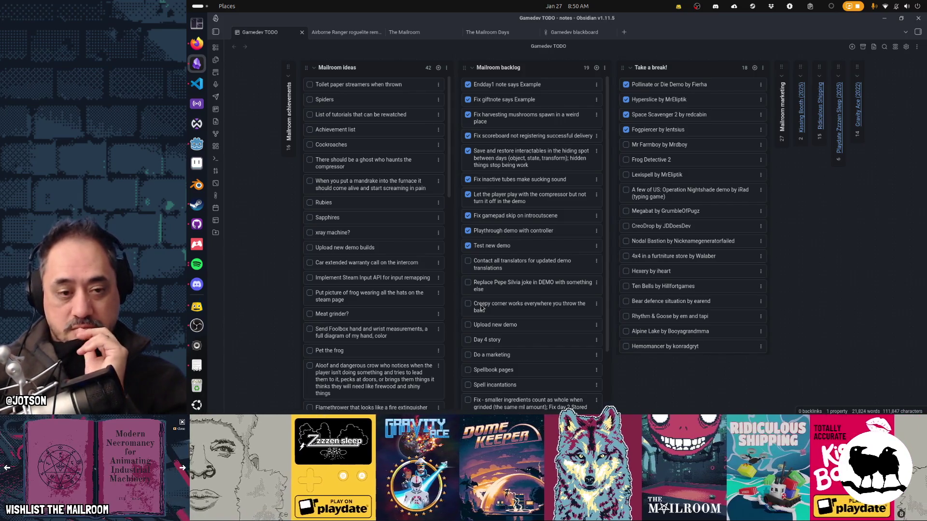
{"action": "mouse_move", "coordinate": [502, 305]}
{"action": "left_mouse_down"}
{"action": "mouse_move", "coordinate": [505, 338]}
{"action": "mouse_move", "coordinate": [513, 298]}
{"action": "left_mouse_up"}
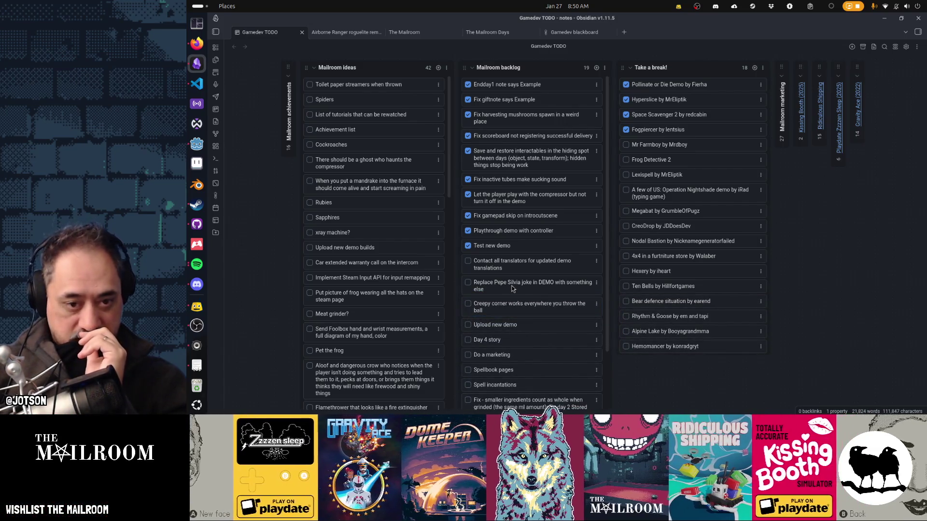
{"action": "mouse_move", "coordinate": [512, 289]}
{"action": "left_mouse_down"}
{"action": "mouse_move", "coordinate": [513, 309]}
{"action": "mouse_move", "coordinate": [516, 270]}
{"action": "left_mouse_up"}
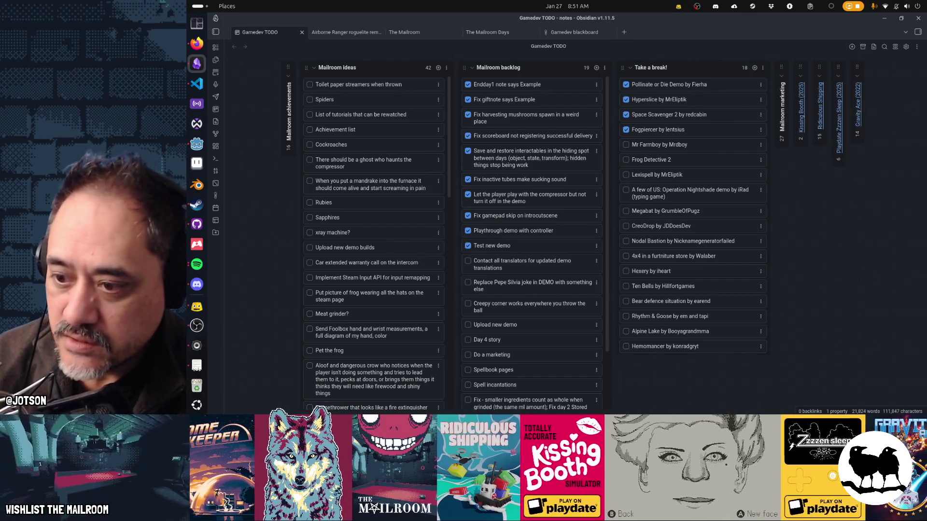
{"action": "left_click", "coordinate": [196, 306]}
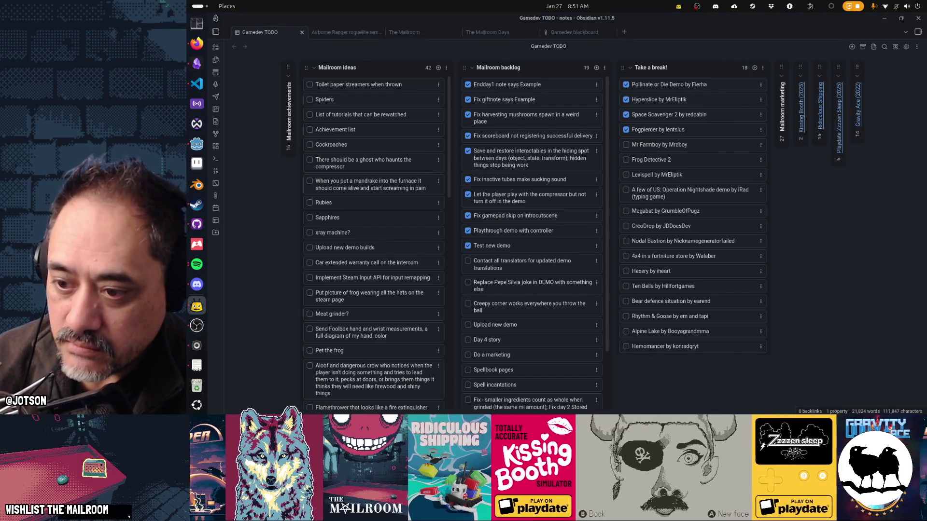